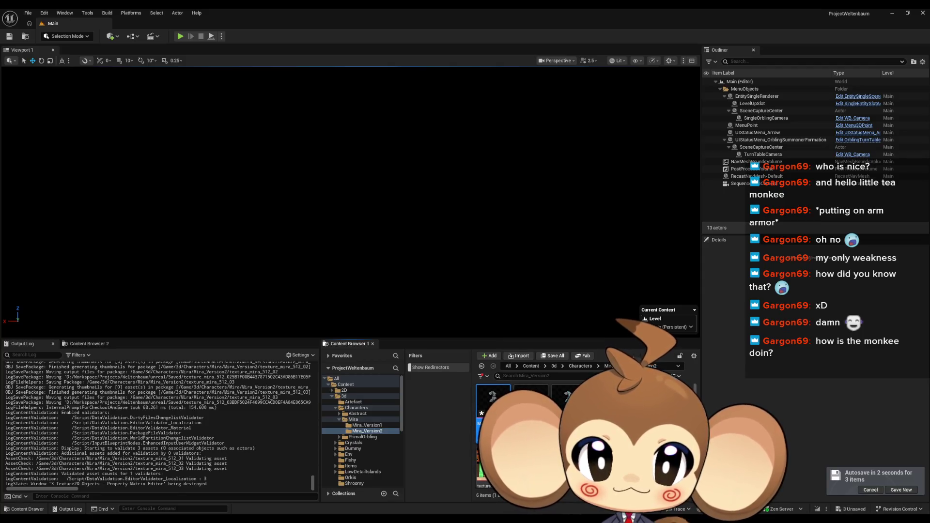
# - Open the Mira_V2 skeletal mesh and leave its editor as a floating window over the level editor
pyautogui.doubleClick(492, 401)
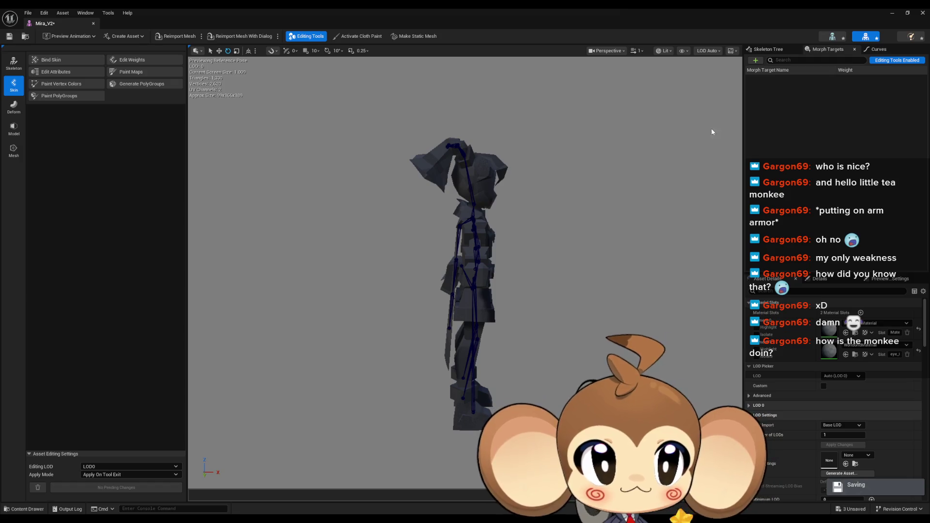
pyautogui.doubleClick(626, 9)
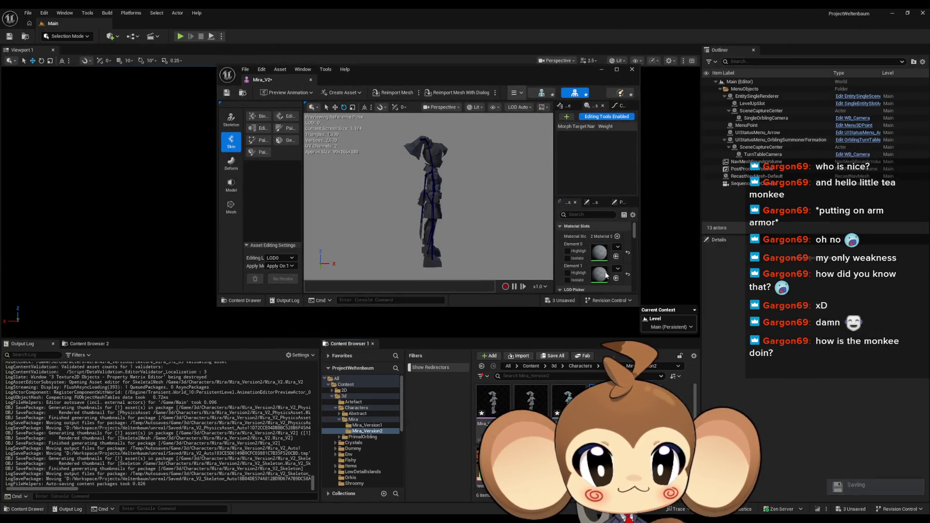
pyautogui.doubleClick(516, 74)
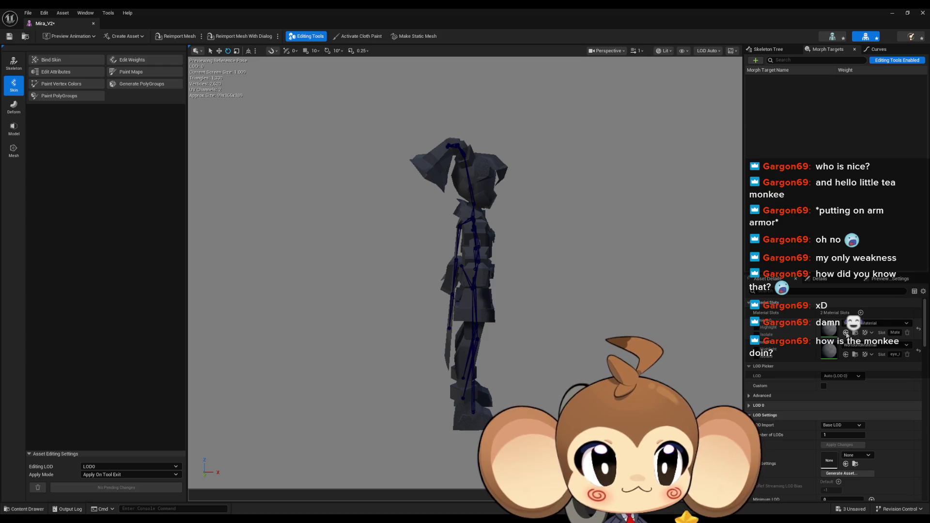
pyautogui.doubleClick(636, 8)
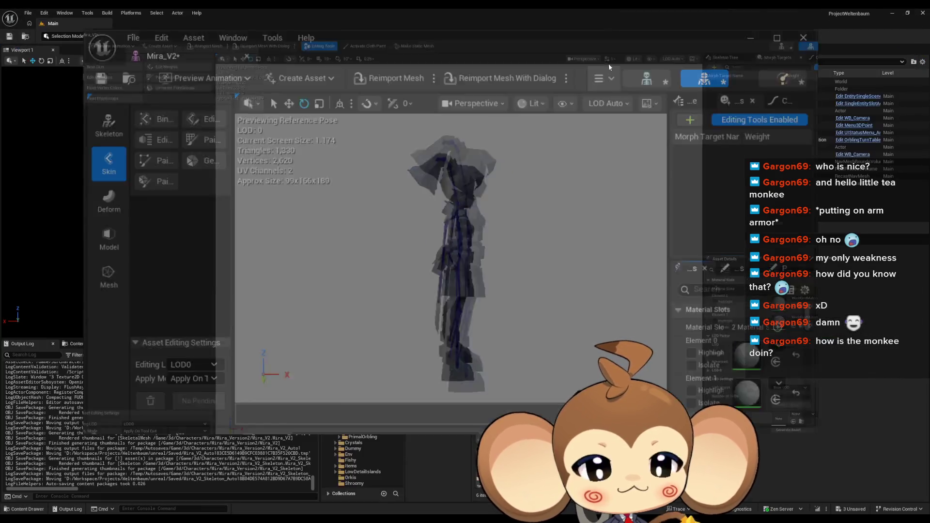
pyautogui.rightClick(546, 397)
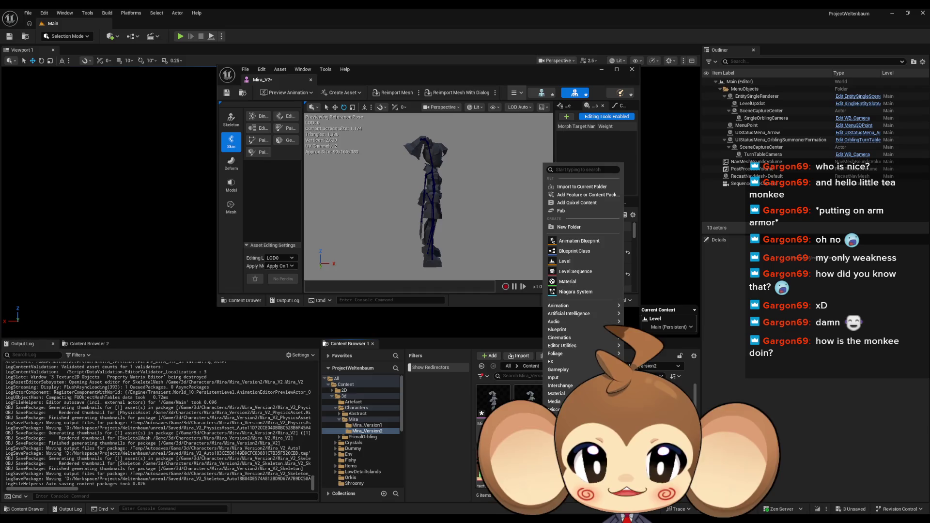
# - Add a Material from the Content Browser context menu and name it Mira_V2_DefaultMaterial
pyautogui.click(572, 282)
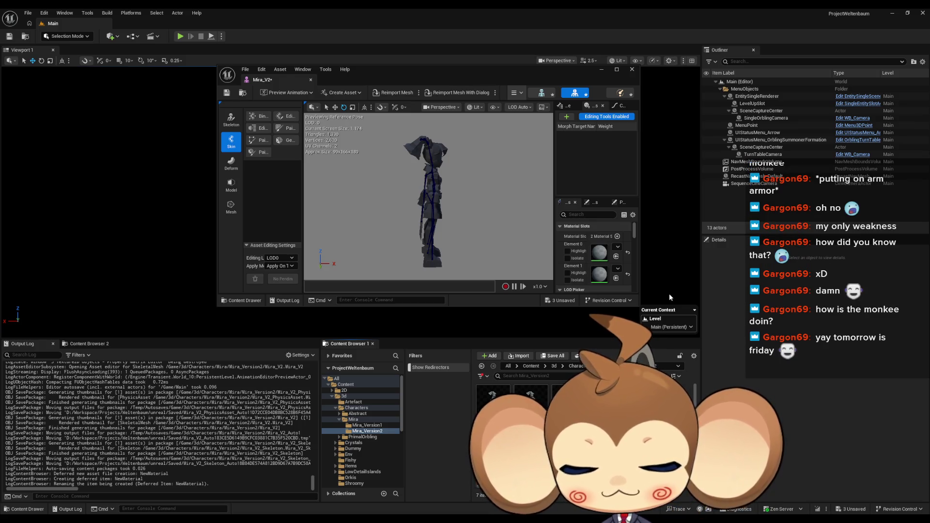
pyautogui.press('Return')
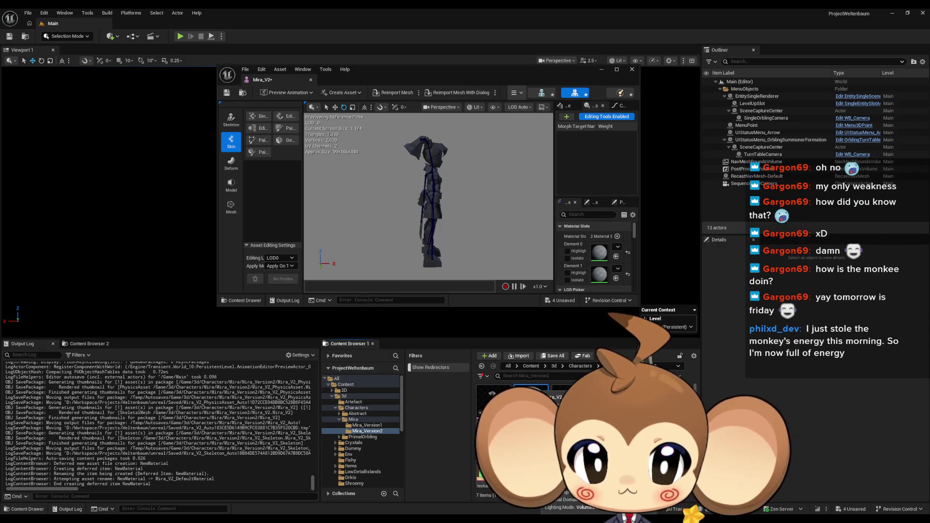
# - Add the character texture as a Texture Sample, make the material Unlit, and wire RGB to Emissive Color
pyautogui.doubleClick(547, 412)
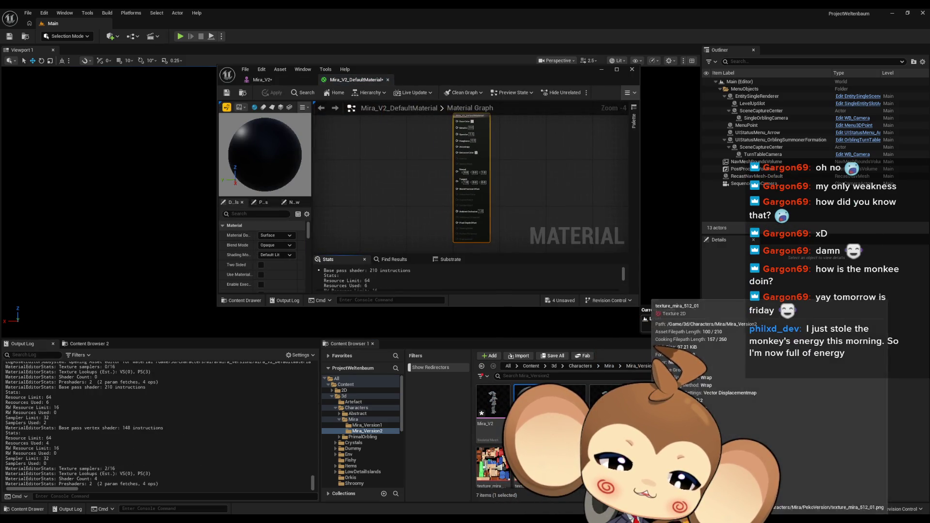
pyautogui.moveTo(620, 426)
pyautogui.mouseDown()
pyautogui.moveTo(414, 264)
pyautogui.moveTo(388, 151)
pyautogui.mouseUp()
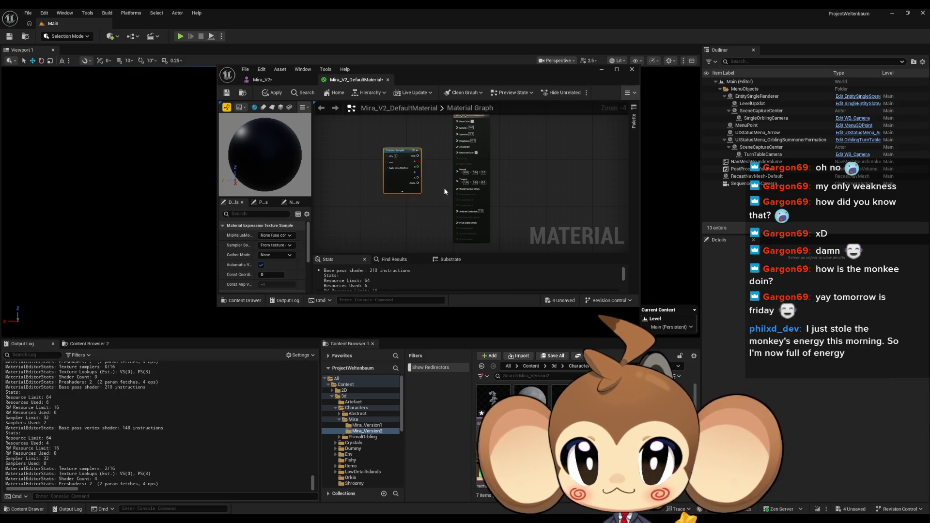
pyautogui.click(460, 189)
pyautogui.click(278, 245)
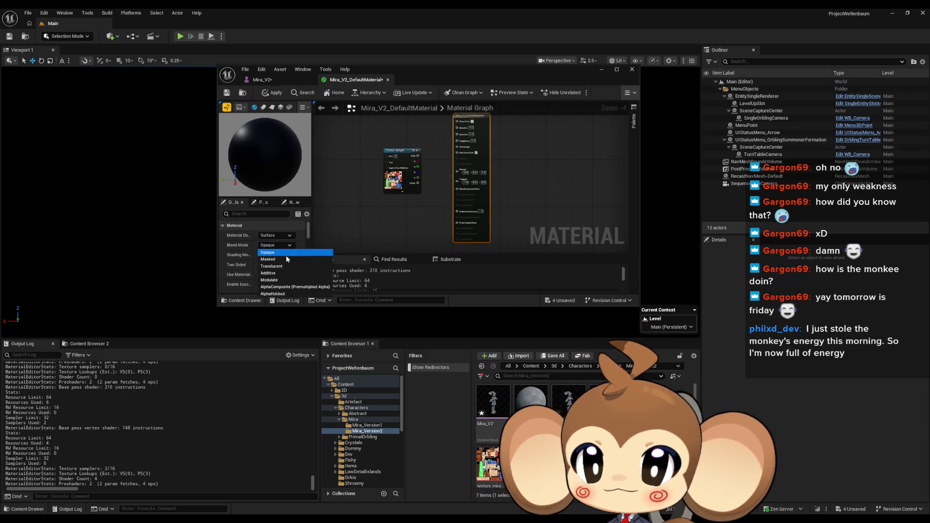
pyautogui.click(285, 253)
pyautogui.click(275, 255)
pyautogui.click(271, 263)
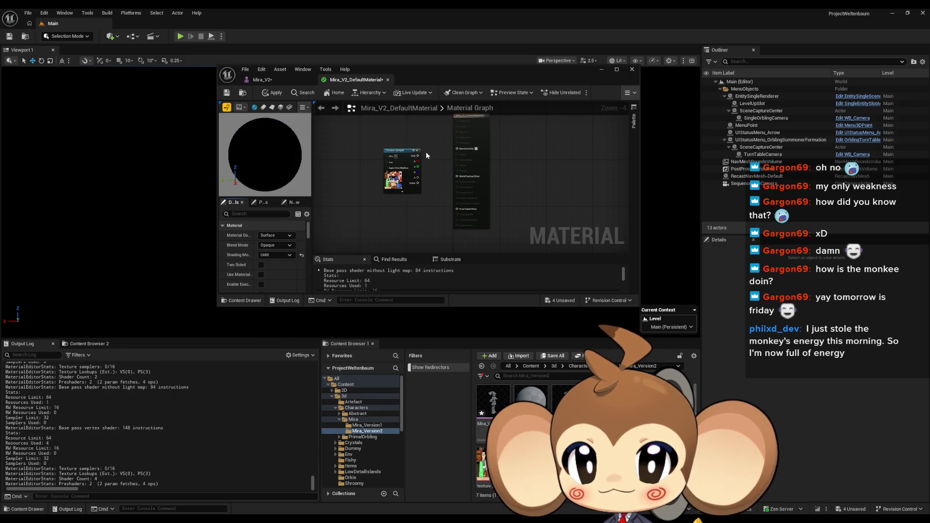
pyautogui.scroll(3, 422, 159)
pyautogui.click(397, 172)
pyautogui.moveTo(483, 185)
pyautogui.mouseDown()
pyautogui.moveTo(391, 180)
pyautogui.moveTo(432, 147)
pyautogui.mouseUp()
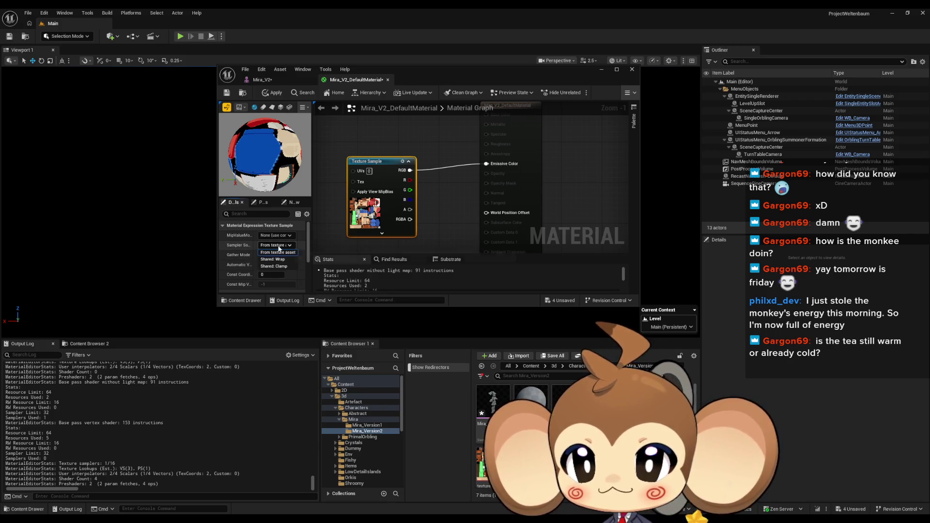
# - Keep Surface domain, set Blend Mode to Masked, wire alpha to Opacity Mask, and save
pyautogui.click(406, 139)
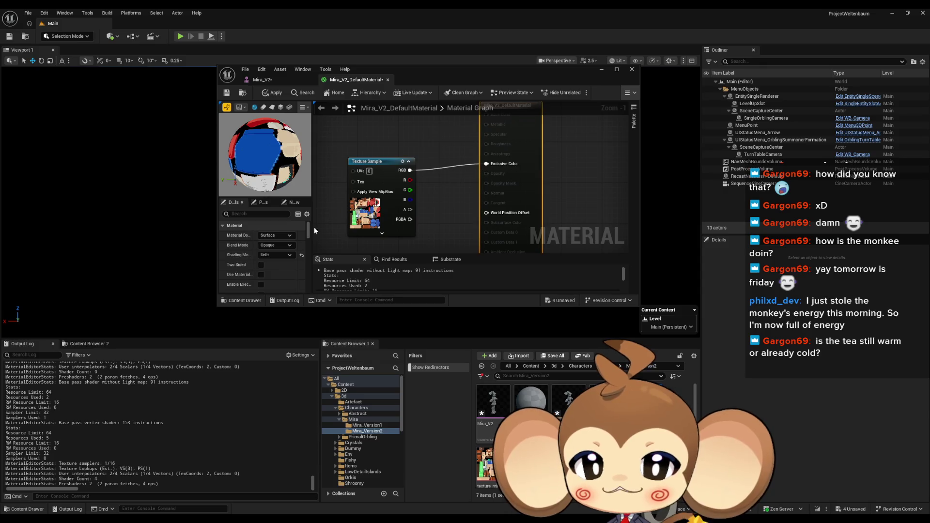
pyautogui.click(276, 236)
pyautogui.click(280, 240)
pyautogui.click(281, 245)
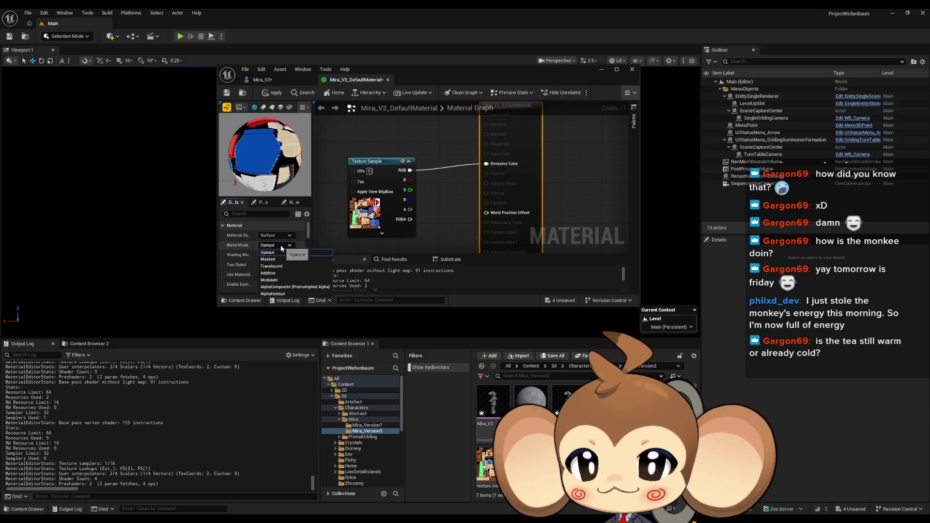
pyautogui.click(276, 259)
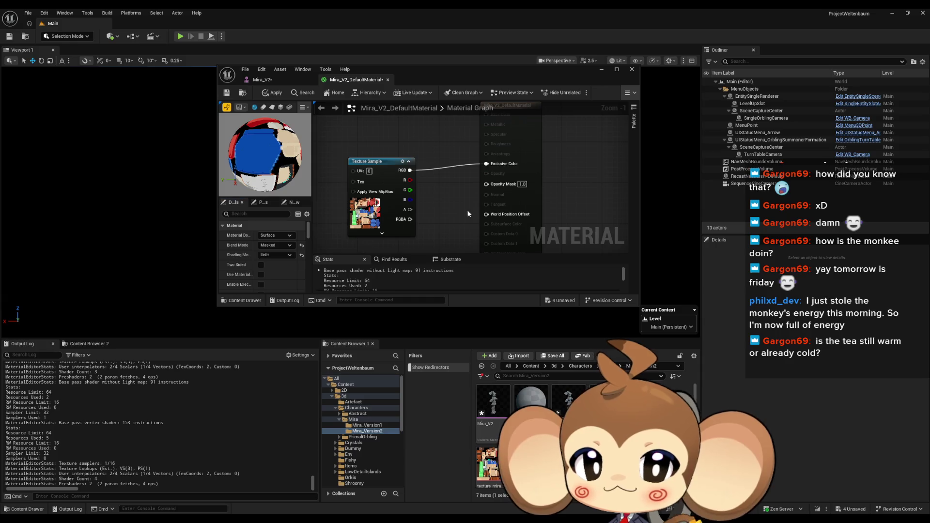
pyautogui.moveTo(407, 209); pyautogui.dragTo(486, 184)
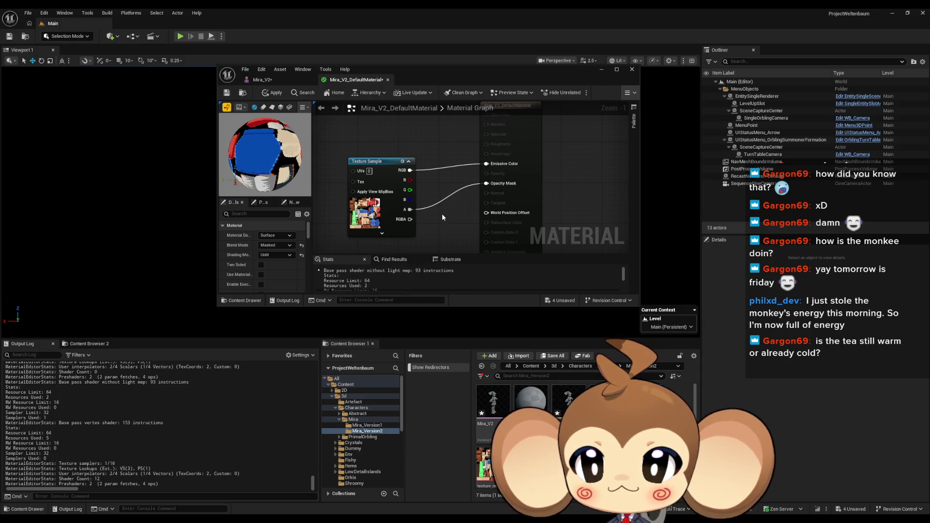
pyautogui.click(226, 93)
# - Assign Mira_V2_DefaultMaterial to the mesh's Element 0 material slot
pyautogui.click(283, 79)
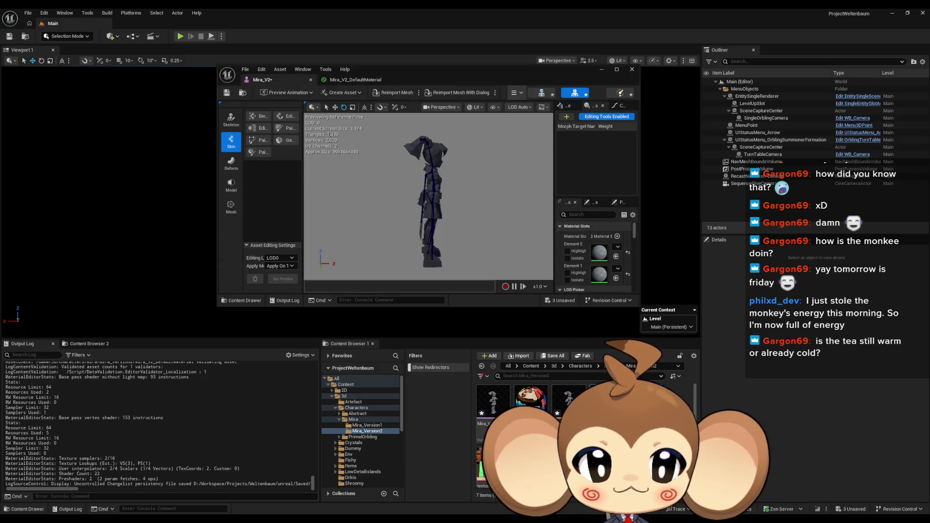
pyautogui.click(616, 255)
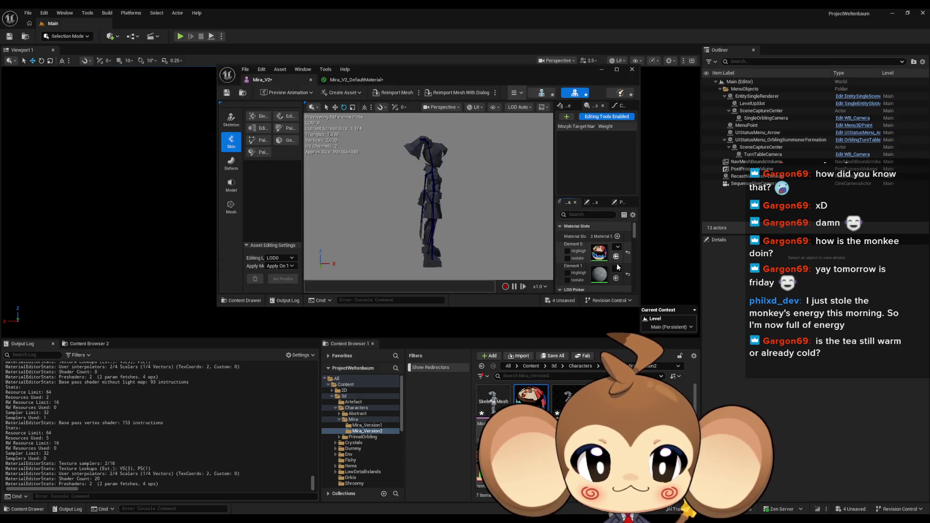
pyautogui.moveTo(479, 182); pyautogui.dragTo(304, 190)
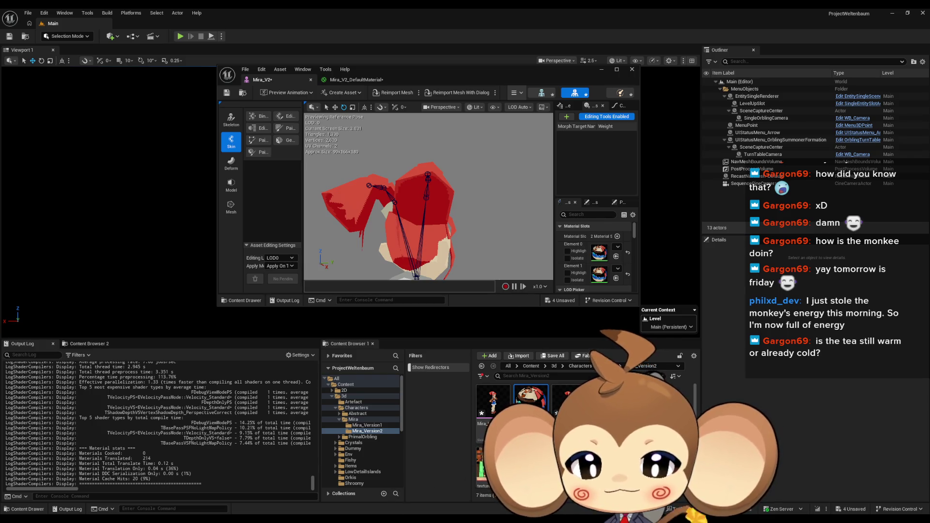
# - Enable Two Sided on the material, apply the change, and view the textured character
pyautogui.click(332, 80)
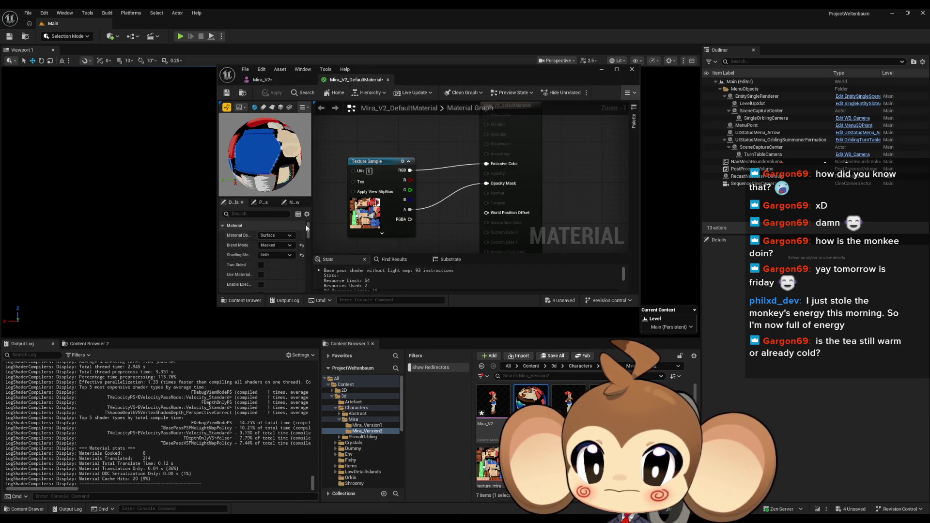
pyautogui.click(261, 265)
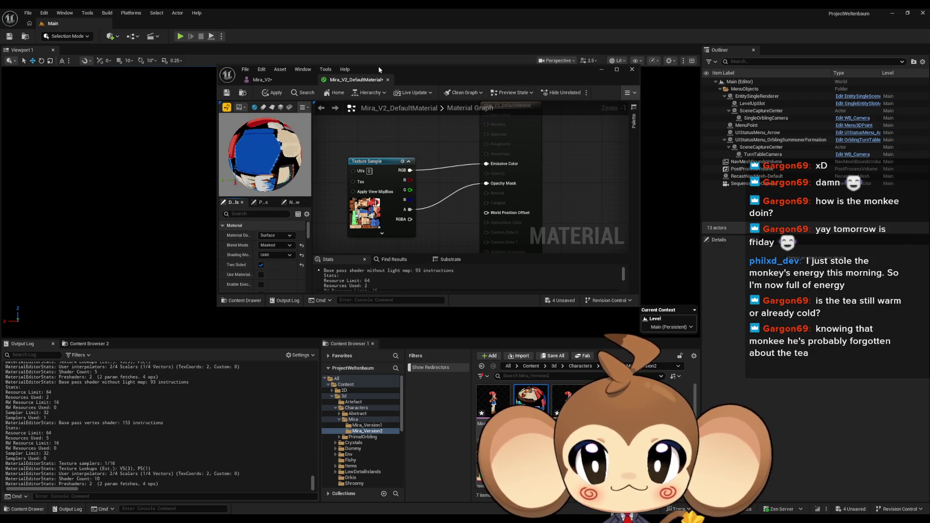
pyautogui.click(272, 92)
pyautogui.click(272, 82)
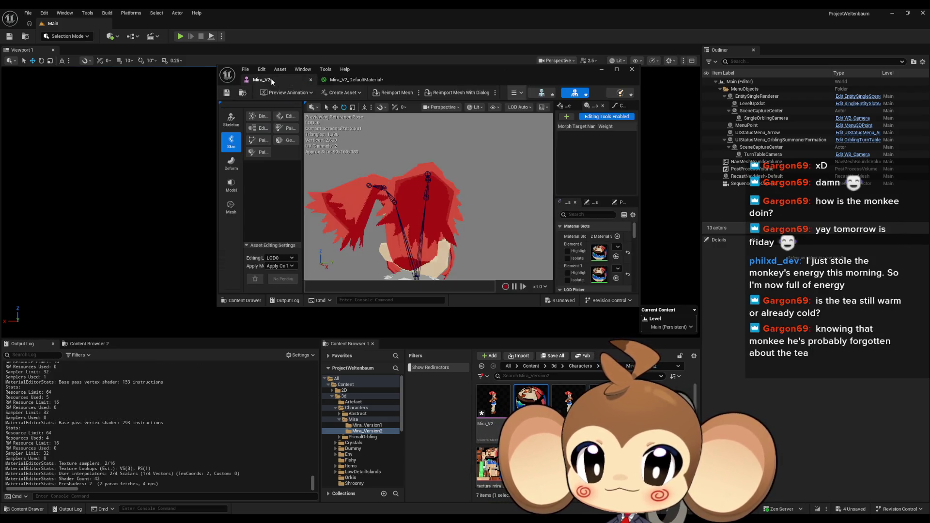
pyautogui.moveTo(429, 196)
pyautogui.mouseDown()
pyautogui.moveTo(455, 191)
pyautogui.moveTo(427, 198)
pyautogui.moveTo(436, 193)
pyautogui.moveTo(431, 179)
pyautogui.moveTo(438, 203)
pyautogui.moveTo(484, 199)
pyautogui.moveTo(445, 198)
pyautogui.mouseUp()
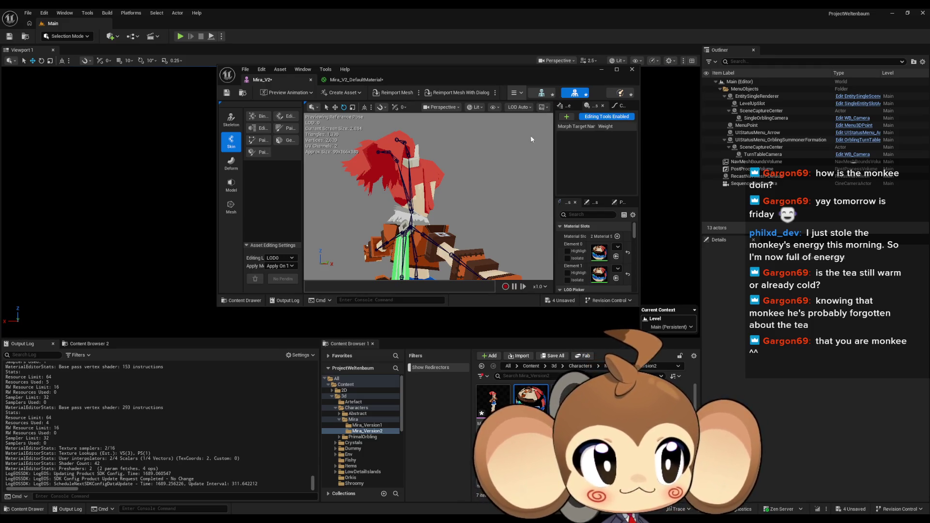
pyautogui.moveTo(514, 139)
pyautogui.mouseDown()
pyautogui.moveTo(412, 143)
pyautogui.moveTo(411, 114)
pyautogui.moveTo(427, 114)
pyautogui.moveTo(412, 114)
pyautogui.moveTo(402, 95)
pyautogui.mouseUp()
pyautogui.moveTo(411, 194)
pyautogui.mouseDown()
pyautogui.moveTo(426, 194)
pyautogui.moveTo(426, 175)
pyautogui.moveTo(446, 175)
pyautogui.moveTo(436, 184)
pyautogui.moveTo(446, 186)
pyautogui.moveTo(437, 228)
pyautogui.moveTo(466, 227)
pyautogui.moveTo(436, 228)
pyautogui.moveTo(484, 162)
pyautogui.mouseUp()
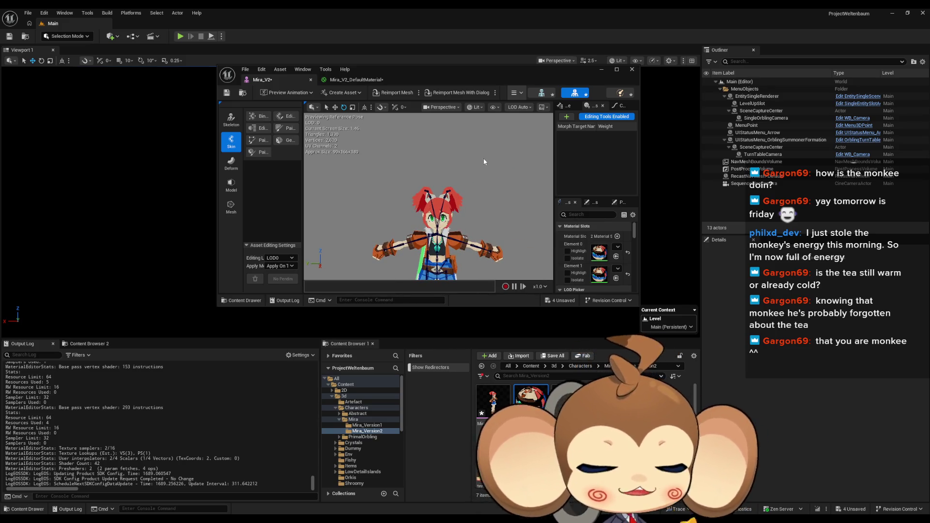
pyautogui.moveTo(380, 175); pyautogui.dragTo(445, 170)
pyautogui.moveTo(400, 195); pyautogui.dragTo(453, 195)
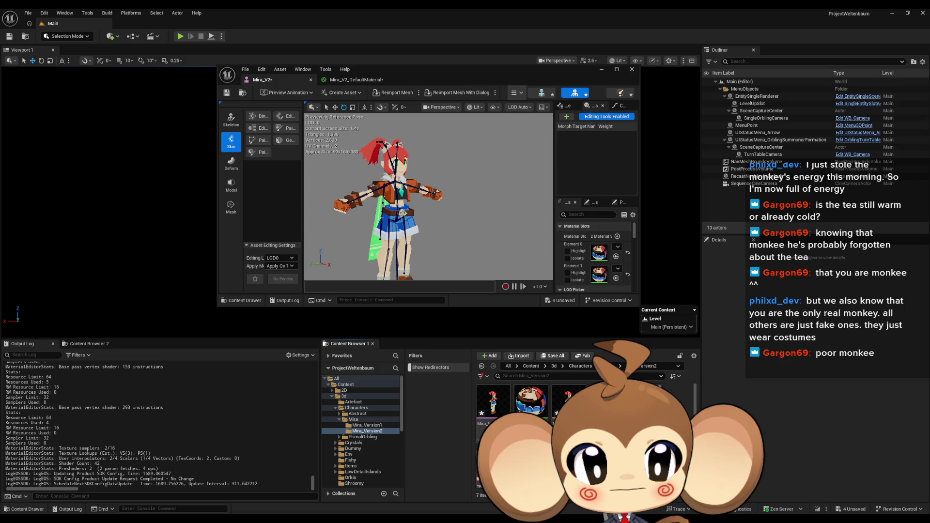
pyautogui.moveTo(427, 194)
pyautogui.mouseDown()
pyautogui.moveTo(485, 191)
pyautogui.moveTo(552, 166)
pyautogui.moveTo(524, 155)
pyautogui.moveTo(458, 193)
pyautogui.moveTo(361, 202)
pyautogui.moveTo(413, 208)
pyautogui.moveTo(413, 193)
pyautogui.moveTo(375, 198)
pyautogui.moveTo(396, 197)
pyautogui.mouseUp()
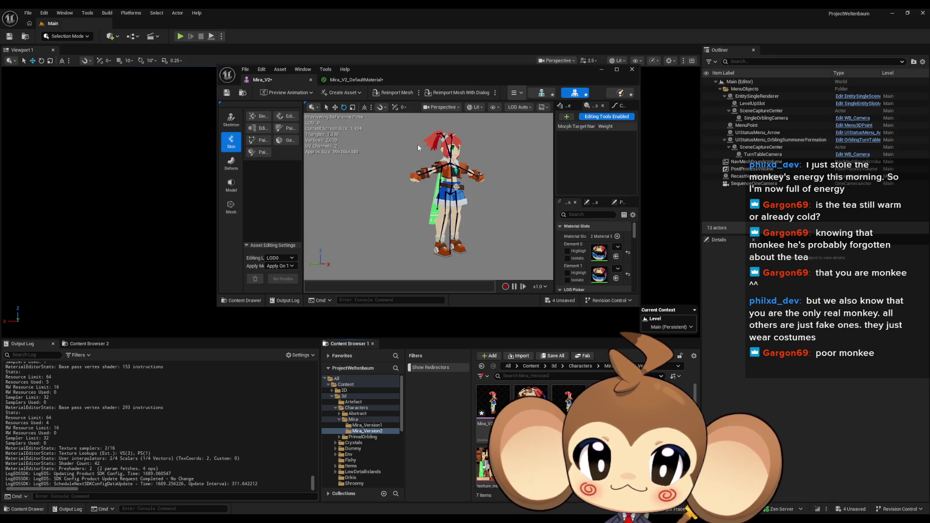
pyautogui.moveTo(417, 145)
pyautogui.mouseDown()
pyautogui.moveTo(392, 115)
pyautogui.moveTo(397, 165)
pyautogui.moveTo(444, 152)
pyautogui.moveTo(411, 191)
pyautogui.mouseUp()
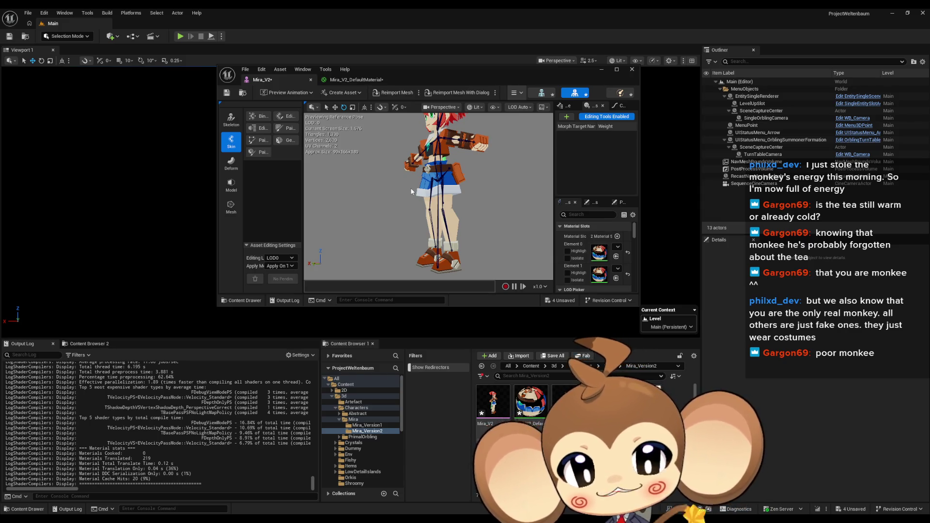
# - Create Mira_V2_CtrlRig from the Mira_V2 mesh via Create > Control Rig and open it
pyautogui.rightClick(499, 401)
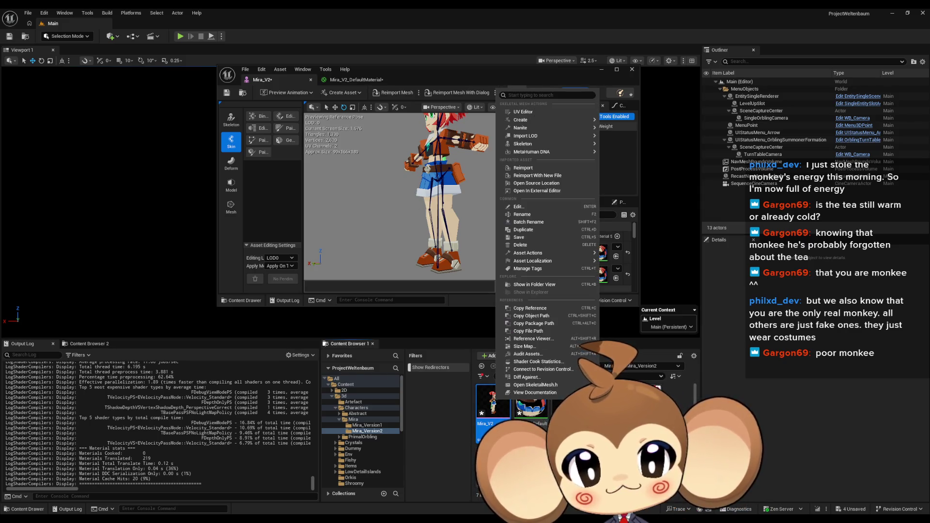
pyautogui.moveTo(530, 146)
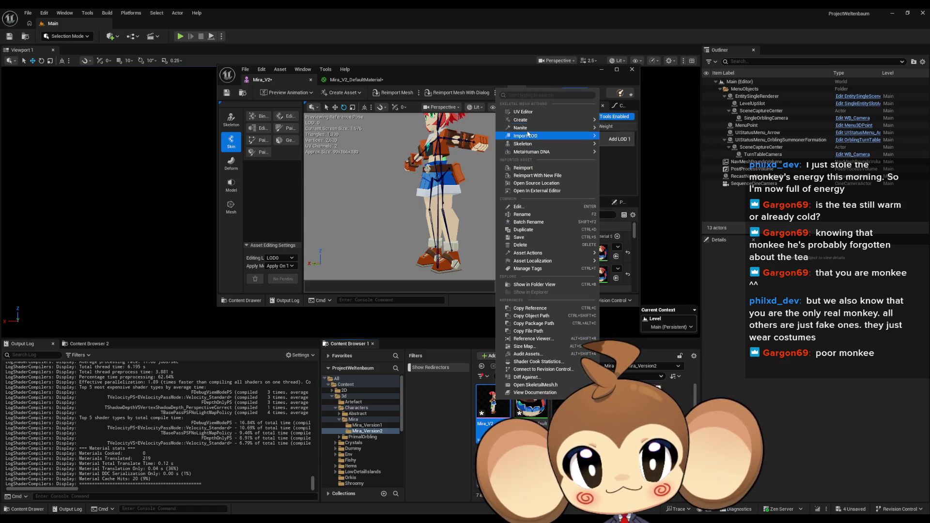
pyautogui.moveTo(529, 121)
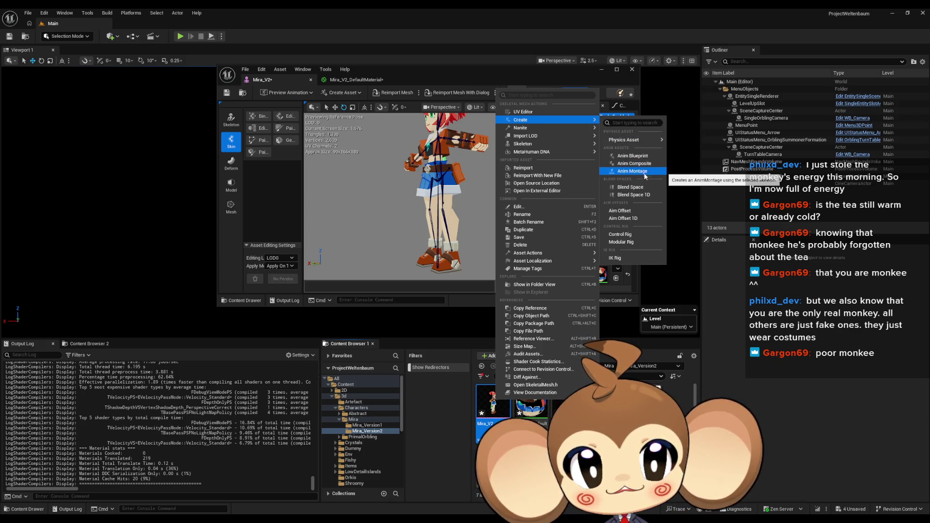
pyautogui.click(633, 235)
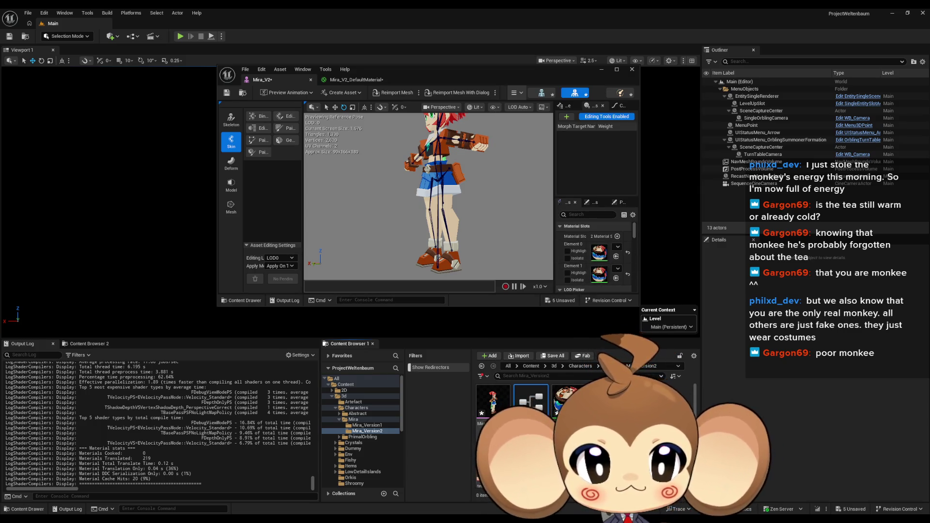
pyautogui.press('Return')
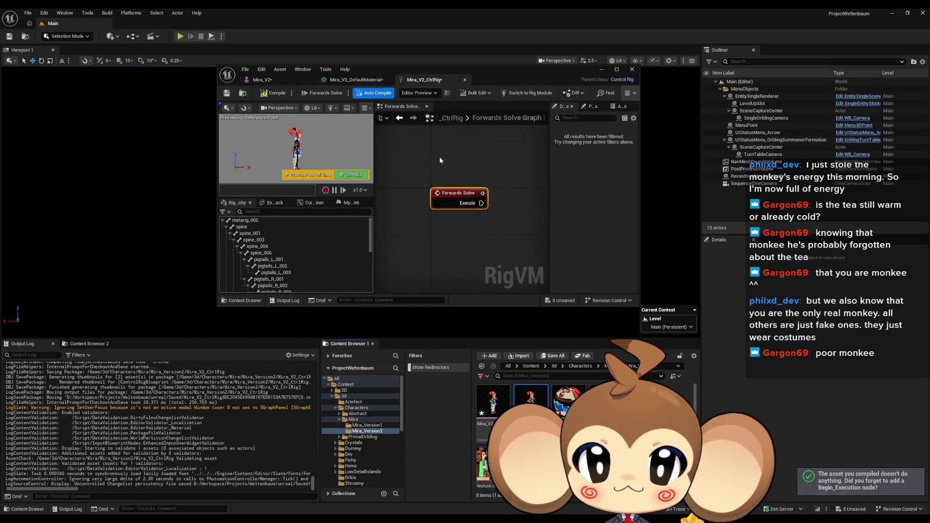
# - Maximise the Control Rig editor, orbit and frame the character, then bring up the IK Rig docs window
pyautogui.moveTo(410, 65); pyautogui.dragTo(398, 179)
pyautogui.doubleClick(399, 178)
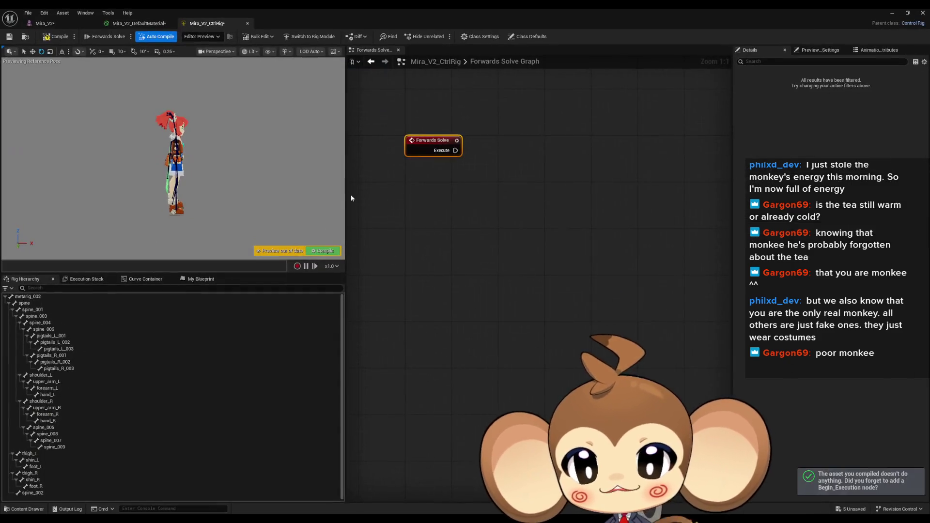
pyautogui.moveTo(262, 187); pyautogui.dragTo(329, 189)
pyautogui.press('f')
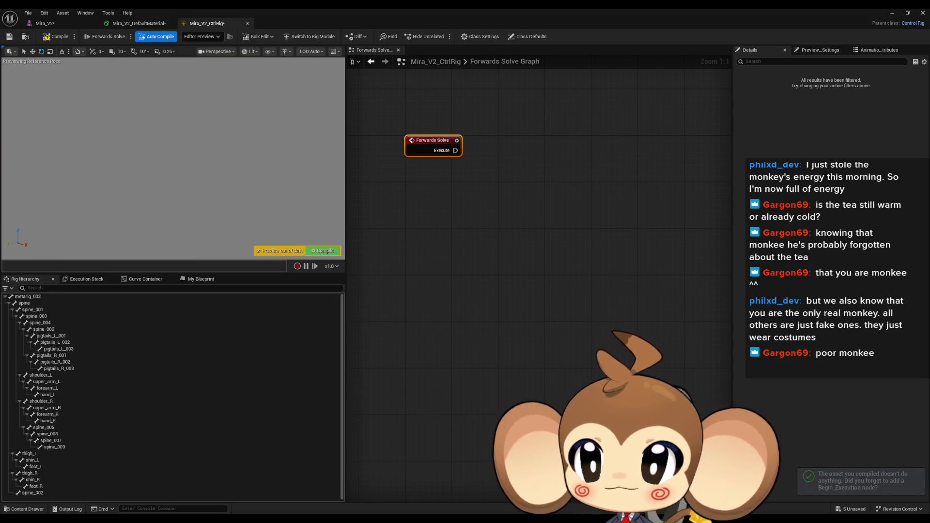
pyautogui.moveTo(175, 160)
pyautogui.mouseDown()
pyautogui.moveTo(276, 161)
pyautogui.moveTo(257, 171)
pyautogui.mouseUp()
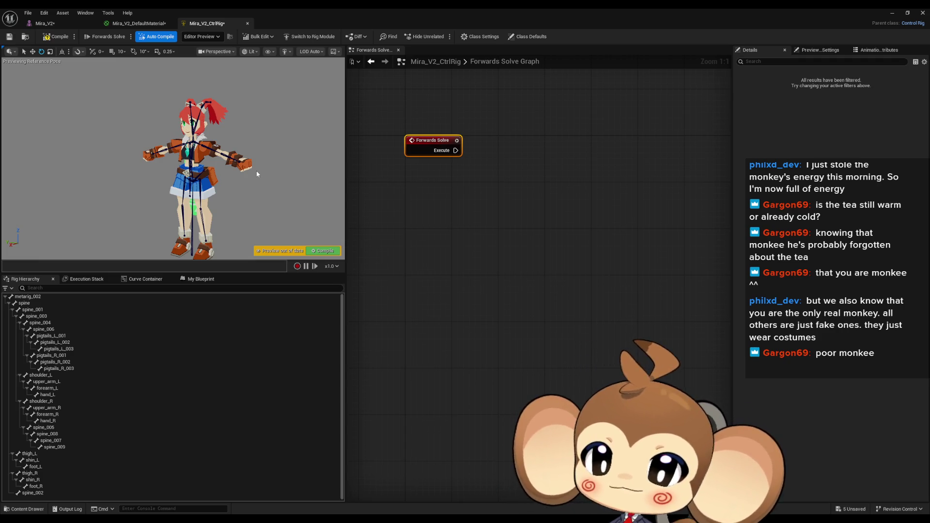
pyautogui.moveTo(209, 169)
pyautogui.mouseDown()
pyautogui.moveTo(217, 184)
pyautogui.moveTo(355, 235)
pyautogui.mouseUp()
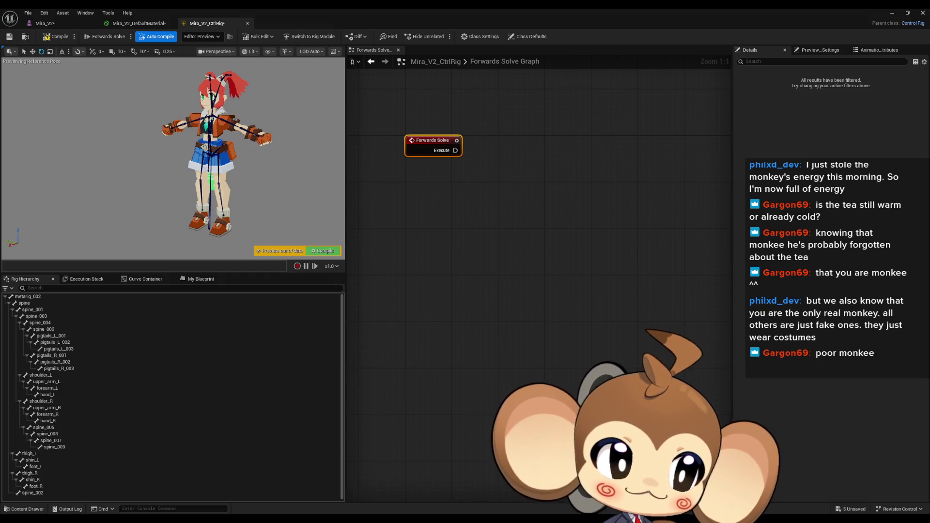
pyautogui.moveTo(305, 232); pyautogui.dragTo(373, 173)
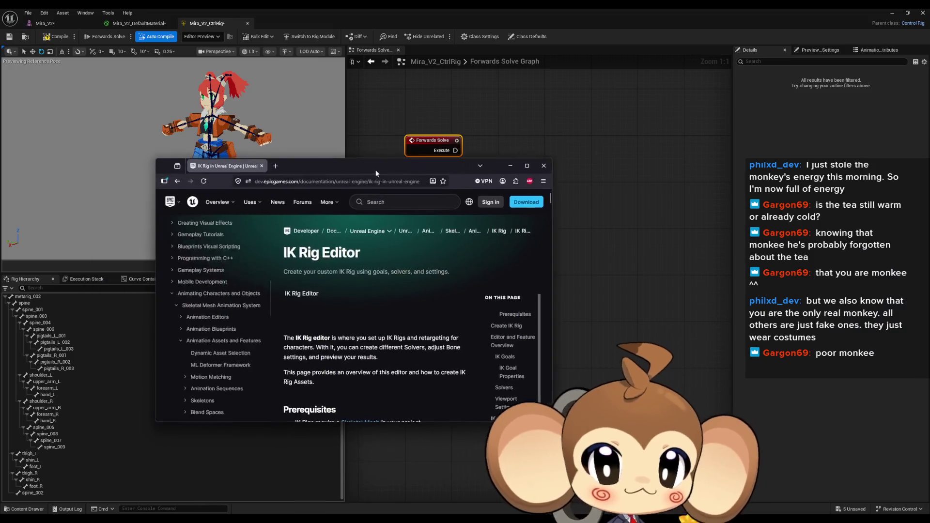
# - Read the maximised IK Rig Editor docs from Create IK Rig to the footer, then return to Unreal
pyautogui.doubleClick(376, 170)
pyautogui.scroll(-4, 255, 235)
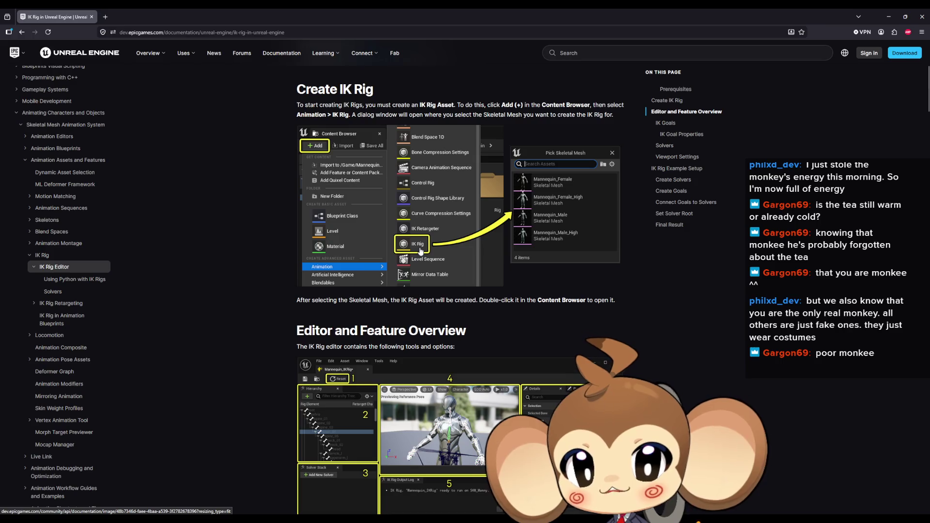
pyautogui.scroll(-2, 422, 247)
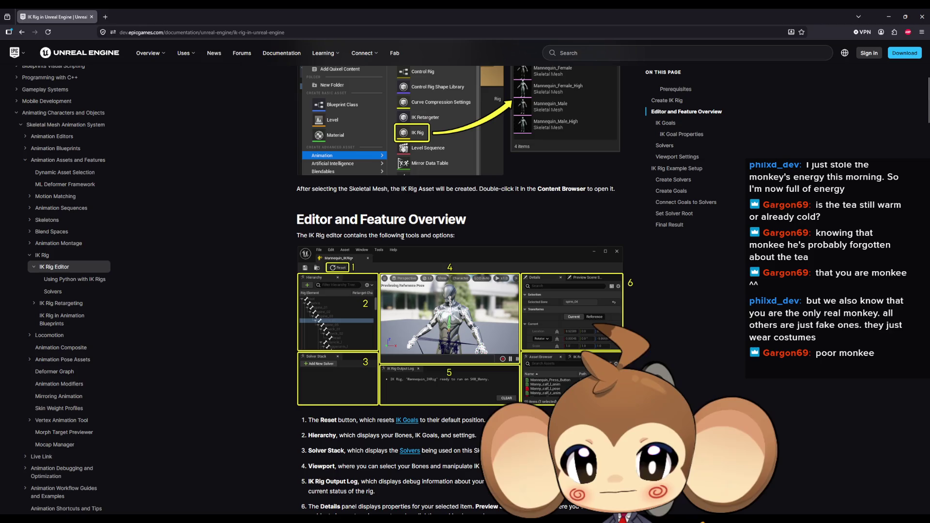
pyautogui.scroll(-5, 403, 239)
pyautogui.scroll(-2, 403, 239)
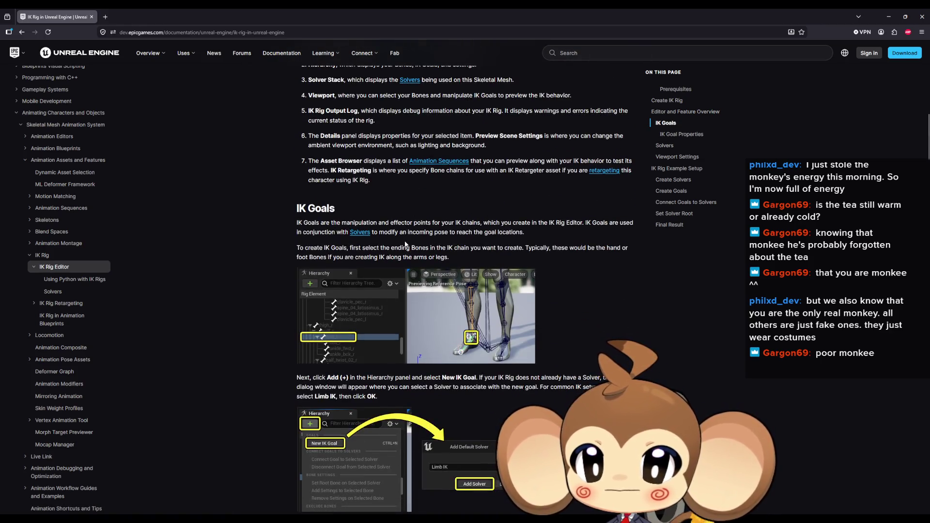
pyautogui.moveTo(315, 209); pyautogui.dragTo(337, 209)
pyautogui.scroll(-1, 478, 262)
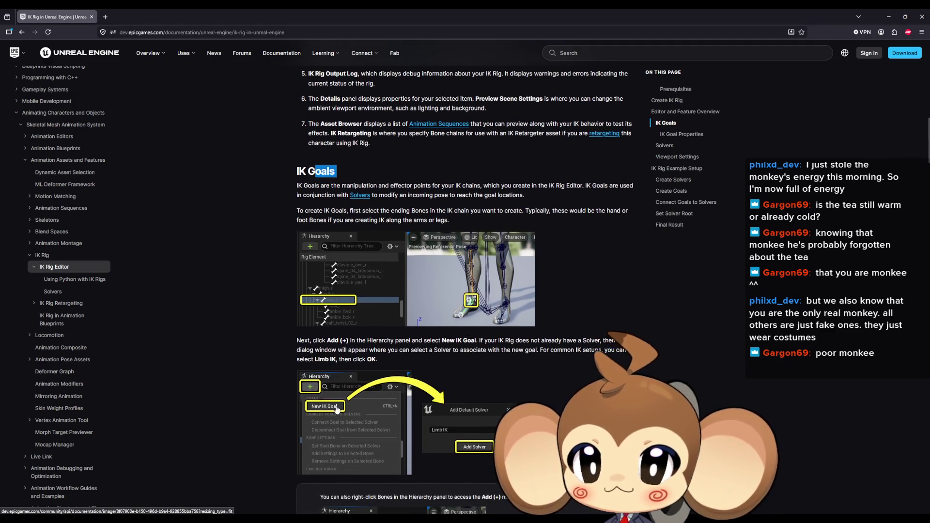
pyautogui.scroll(-18, 338, 409)
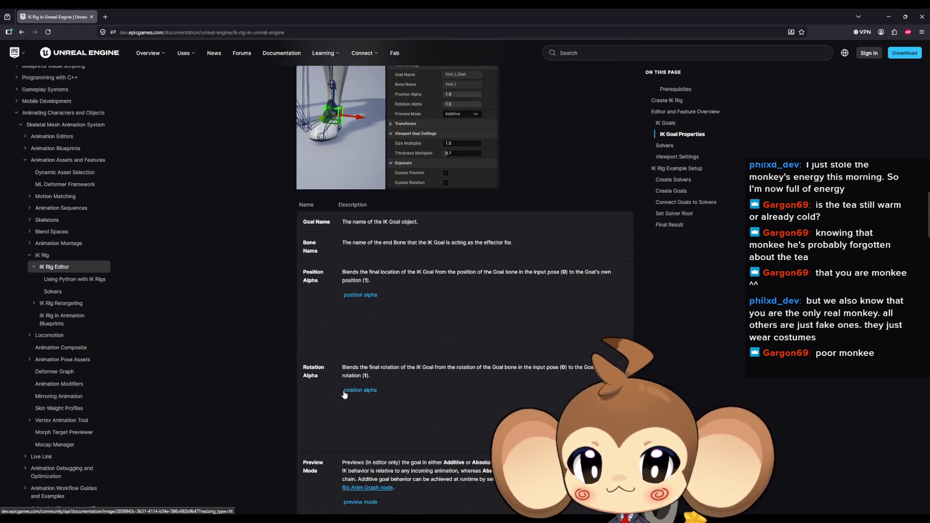
pyautogui.scroll(-20, 344, 395)
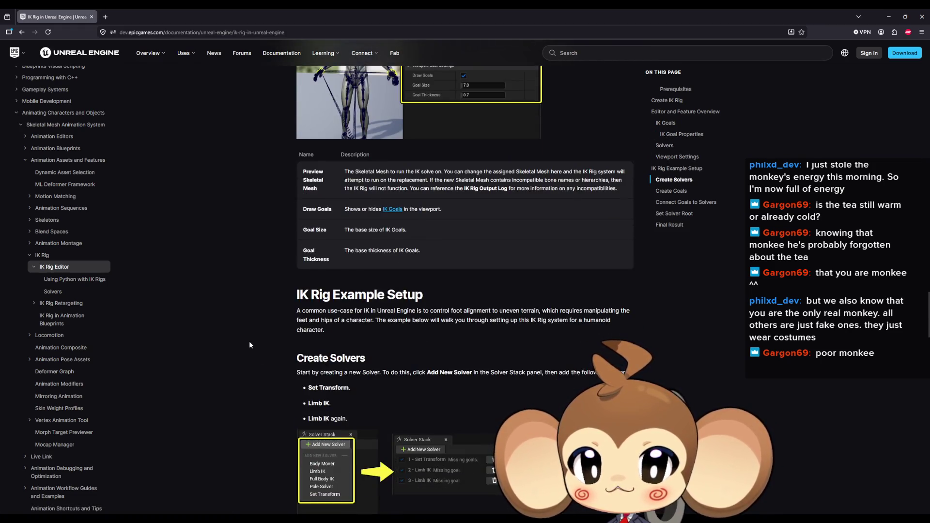
pyautogui.scroll(8, 246, 345)
pyautogui.scroll(-2, 252, 344)
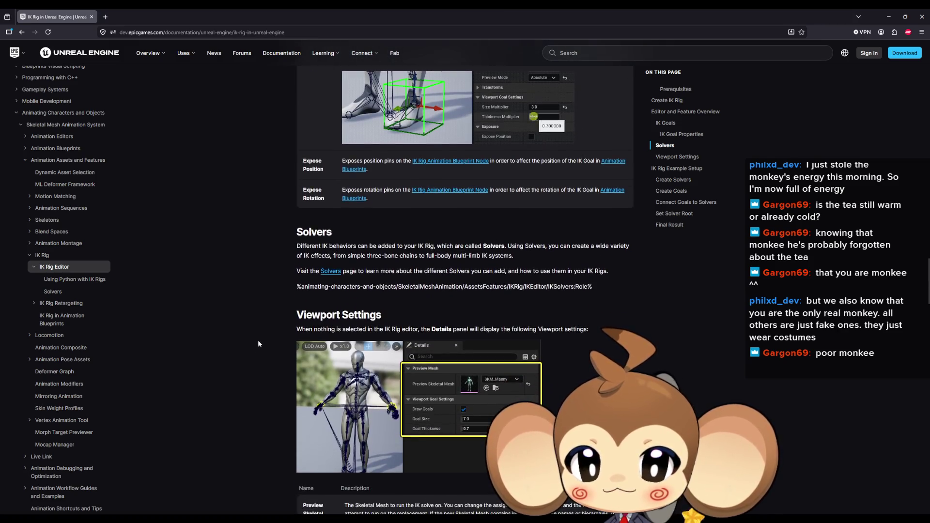
pyautogui.scroll(-9, 258, 342)
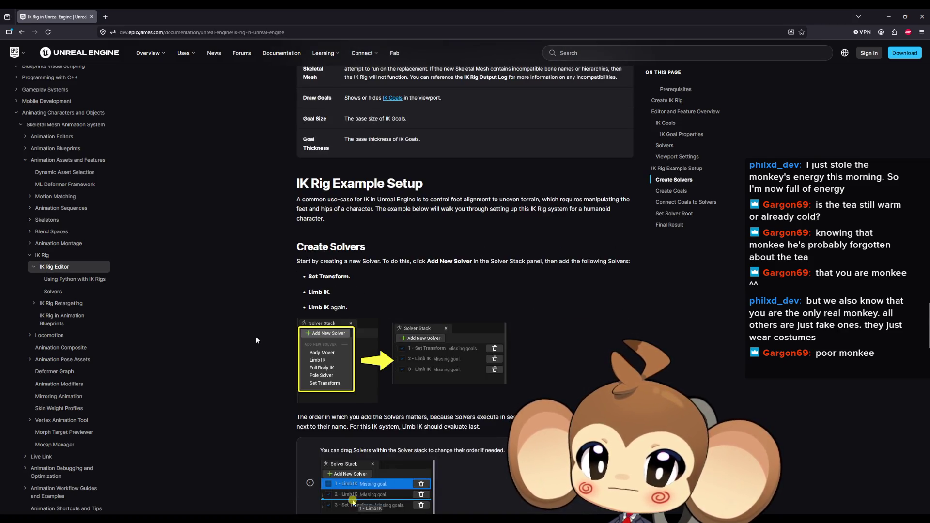
pyautogui.scroll(-9, 257, 336)
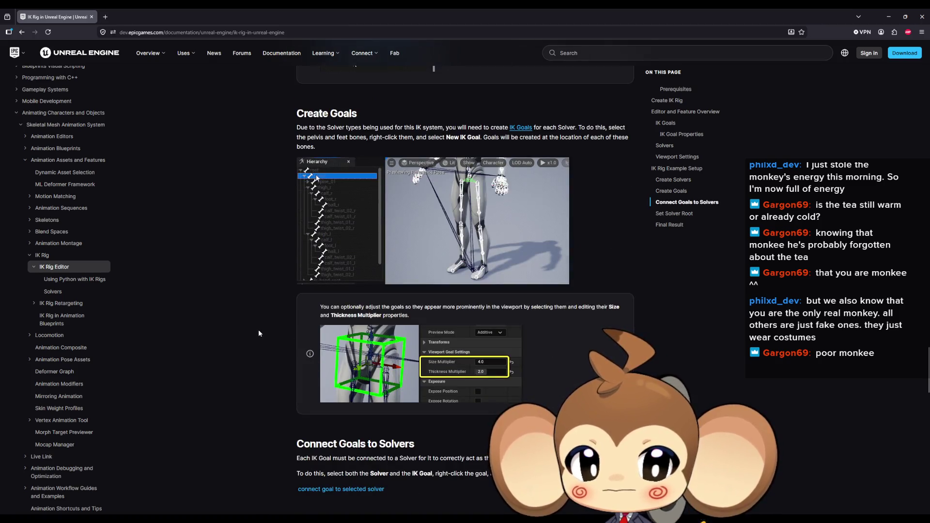
pyautogui.scroll(3, 258, 332)
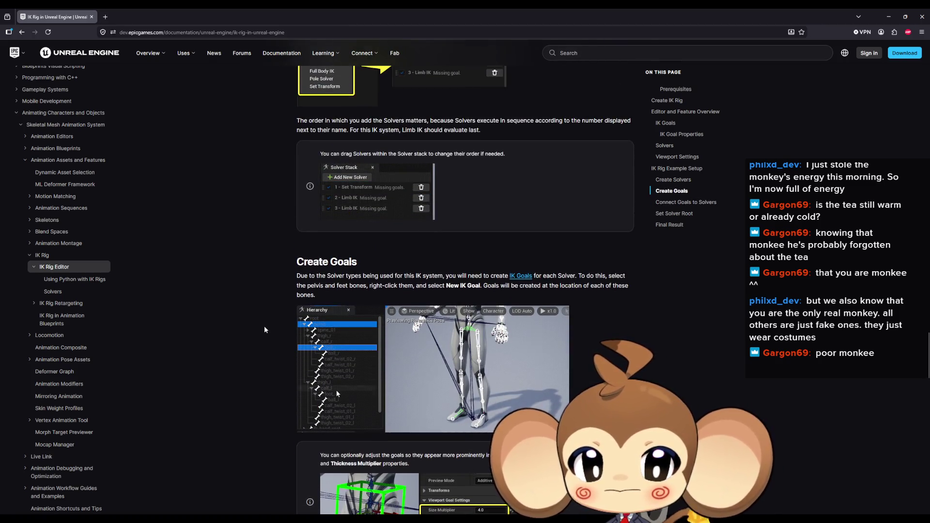
pyautogui.scroll(-8, 264, 329)
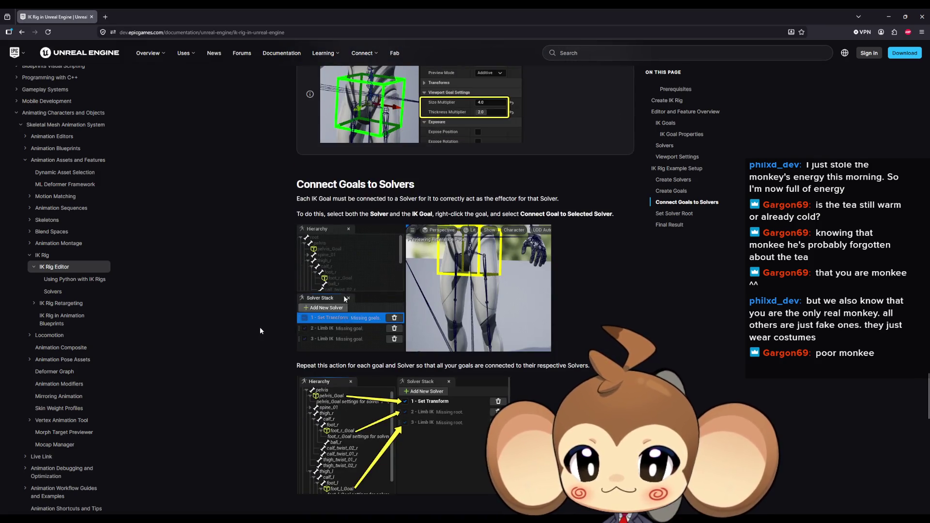
pyautogui.scroll(-15, 260, 327)
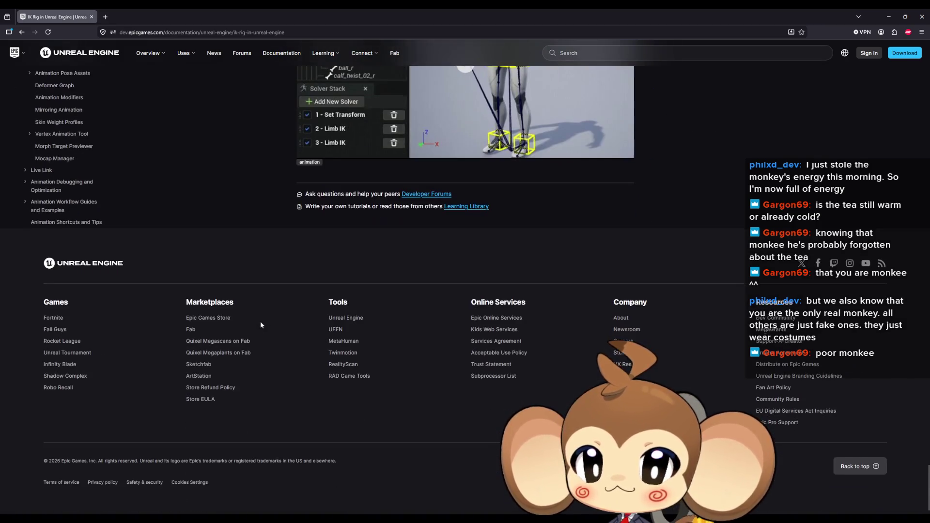
pyautogui.hotkey('alt', 'Tab')
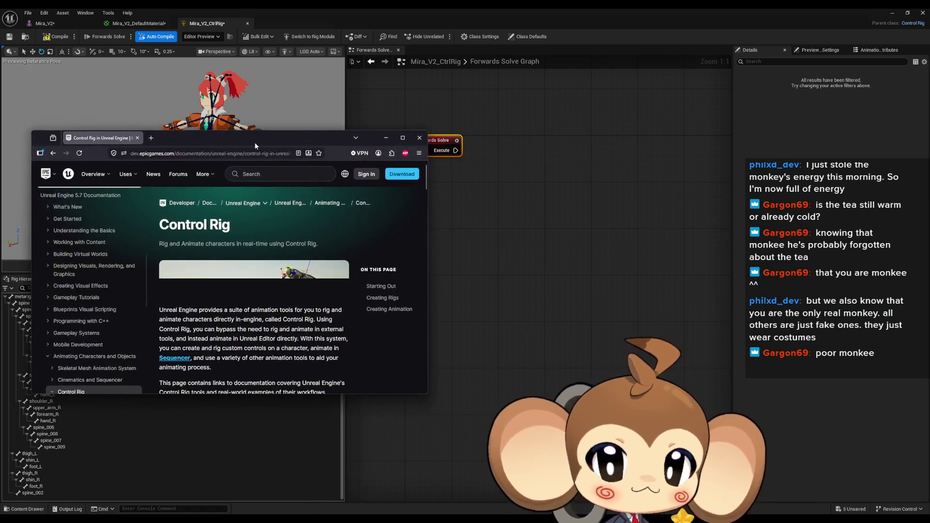
# - Find 'ik' on the Control Rig docs page and open the Full-Body IK page
pyautogui.hotkey('ctrl', 'f')
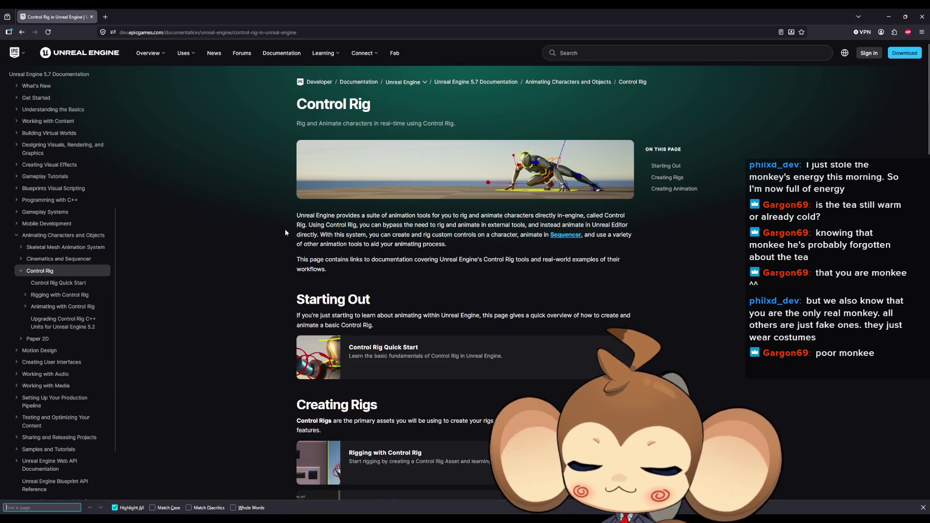
pyautogui.write('ik')
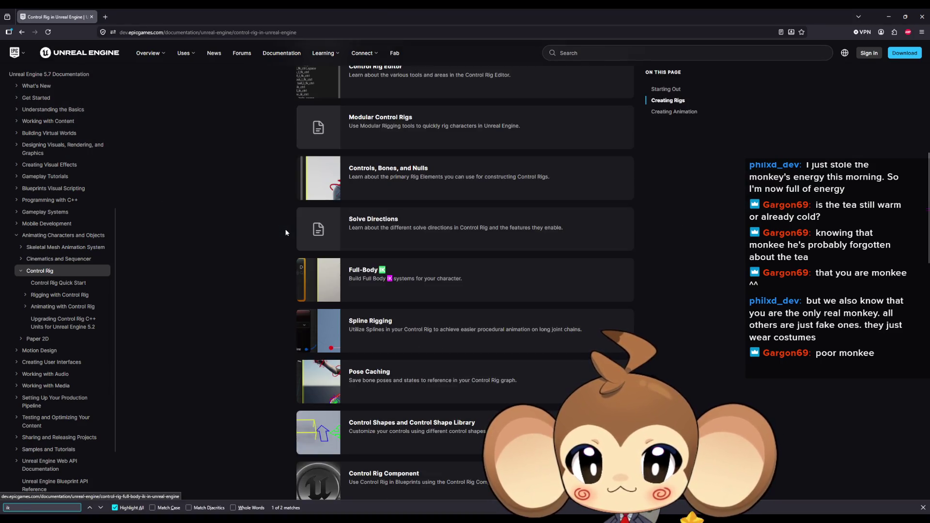
pyautogui.click(367, 271)
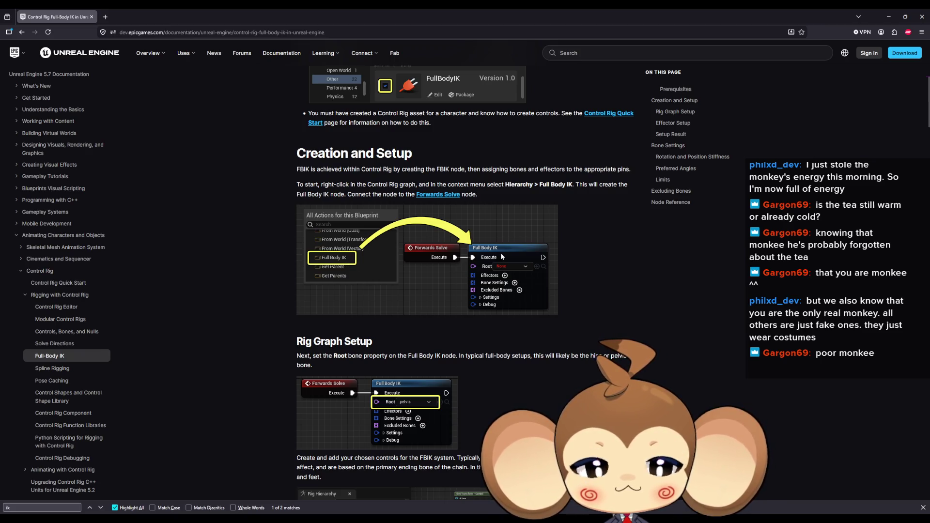
pyautogui.scroll(-4, 501, 273)
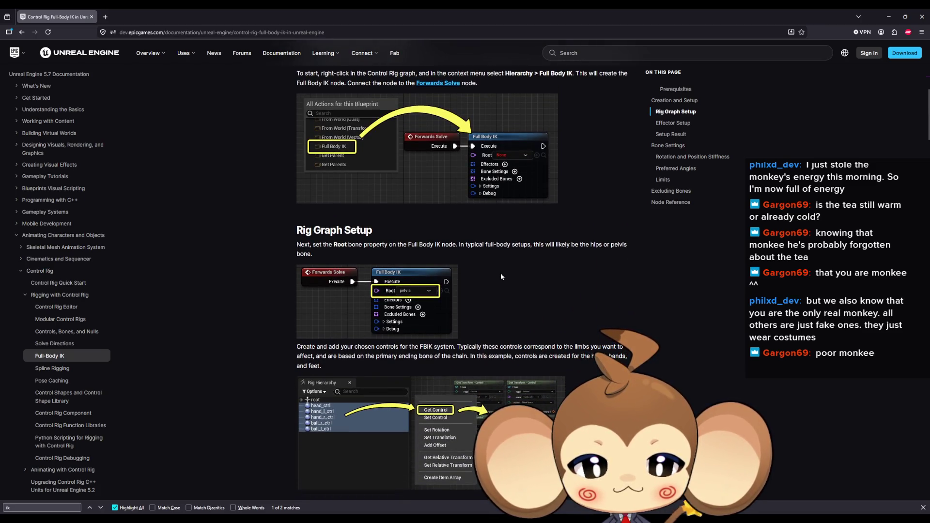
pyautogui.scroll(-6, 502, 276)
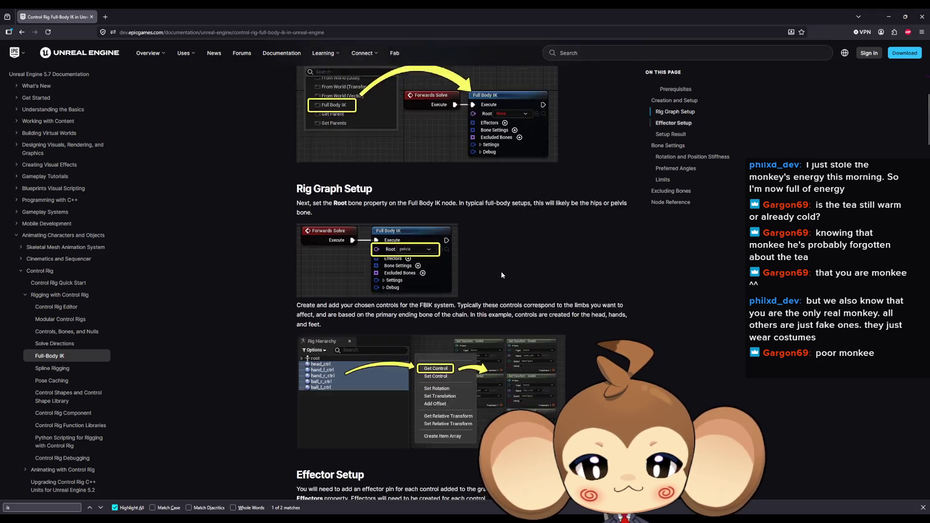
pyautogui.scroll(-3, 501, 275)
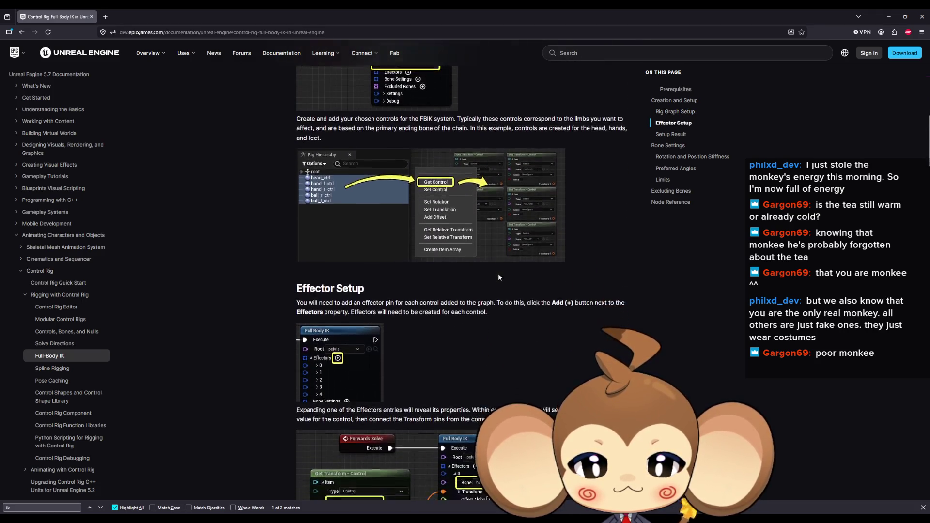
pyautogui.scroll(-4, 499, 274)
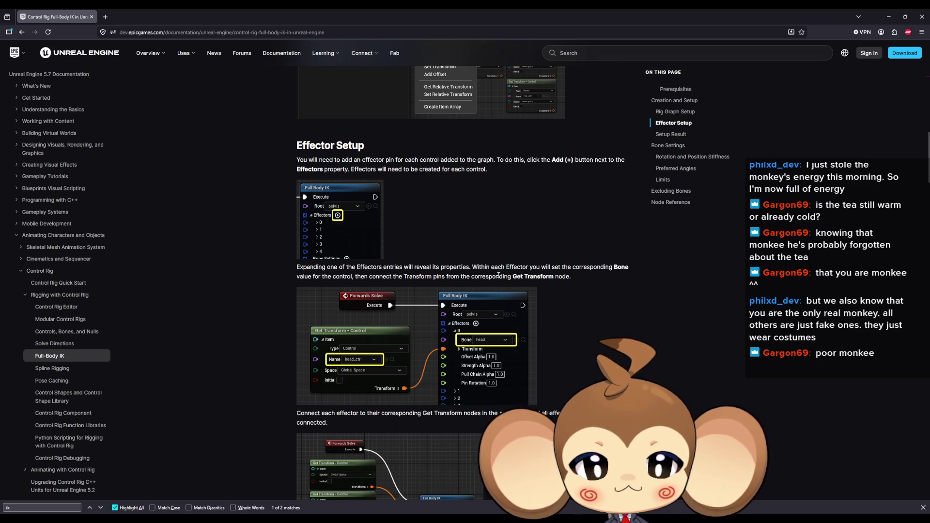
pyautogui.scroll(-5, 498, 274)
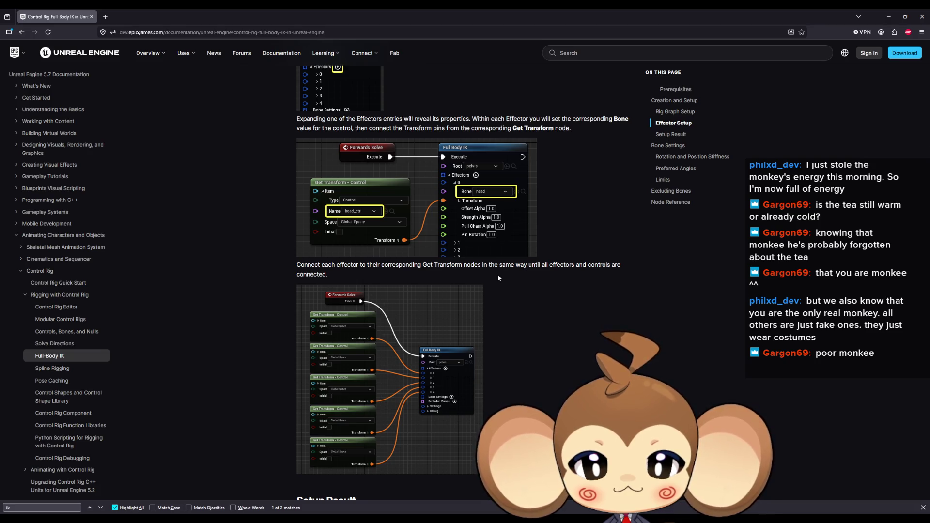
pyautogui.scroll(-9, 498, 274)
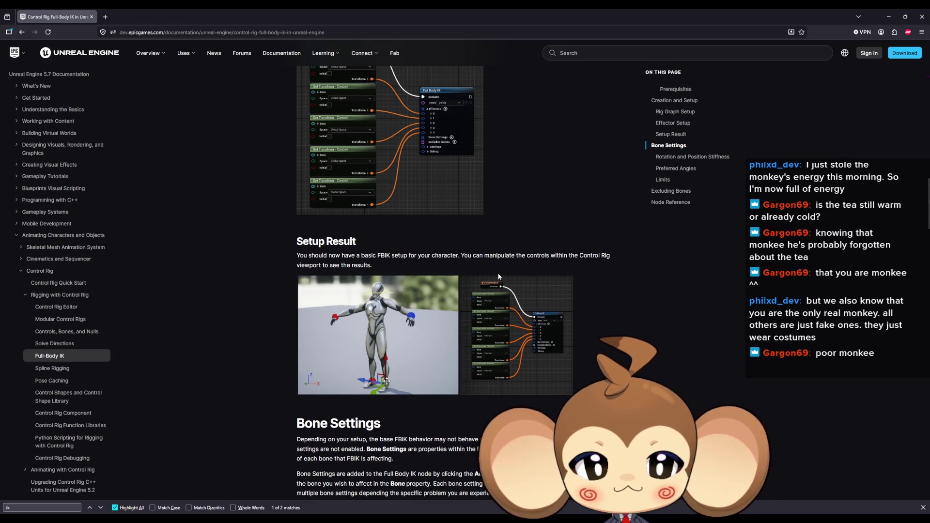
pyautogui.scroll(-3, 499, 276)
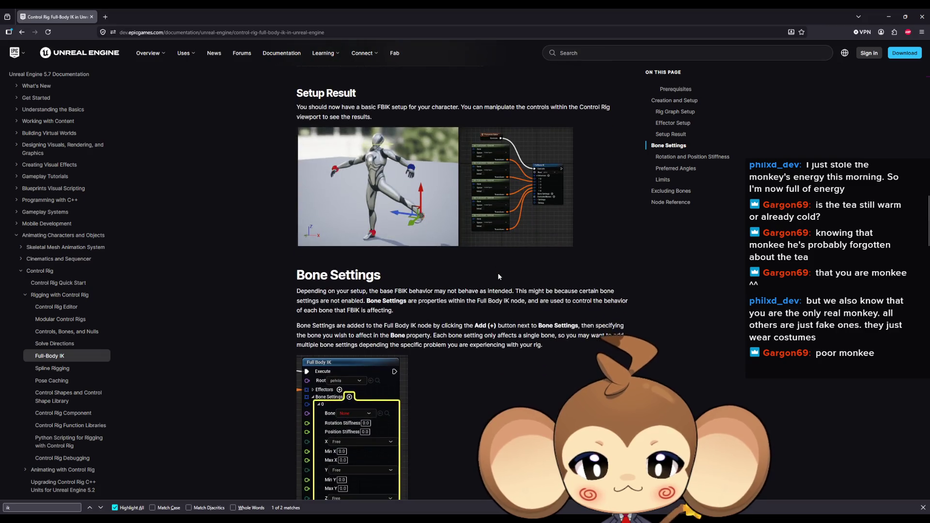
pyautogui.scroll(-2, 498, 277)
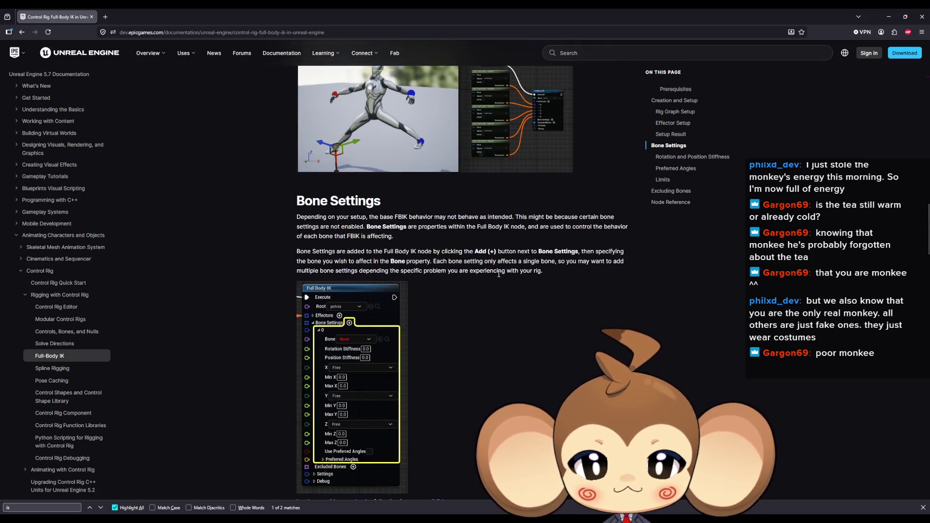
pyautogui.scroll(-4, 504, 277)
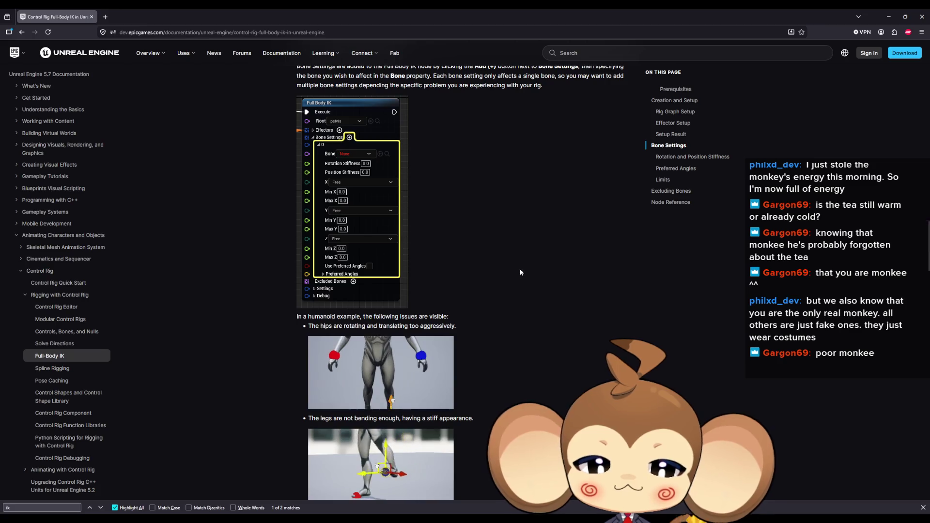
pyautogui.scroll(-4, 494, 287)
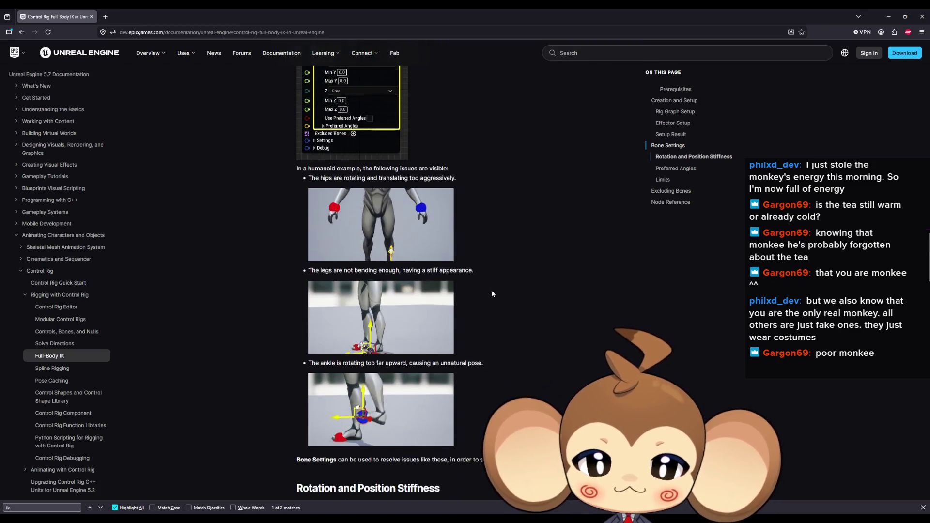
pyautogui.scroll(-3, 492, 289)
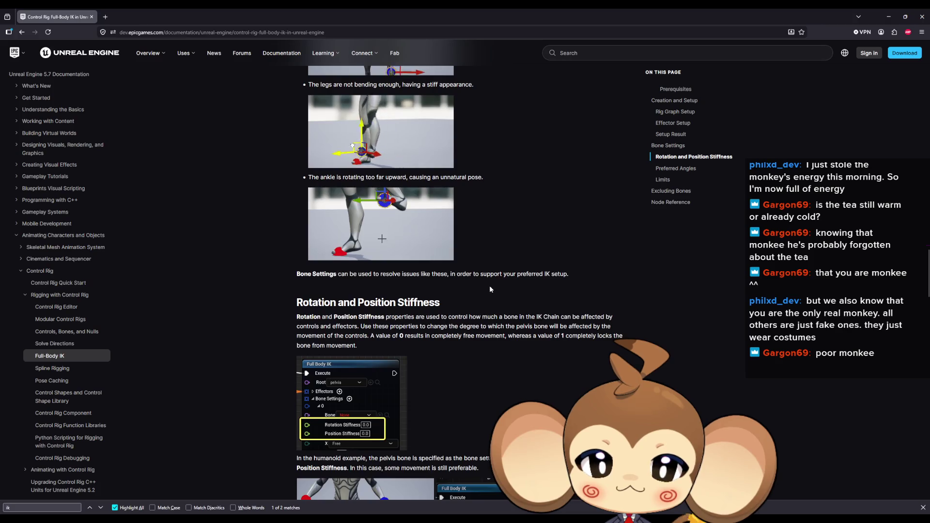
pyautogui.scroll(-3, 489, 290)
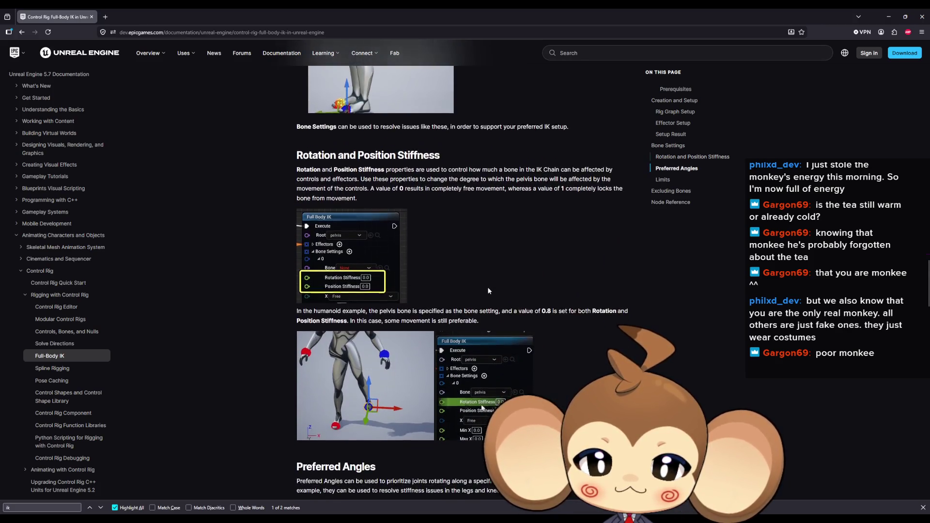
pyautogui.scroll(-7, 488, 290)
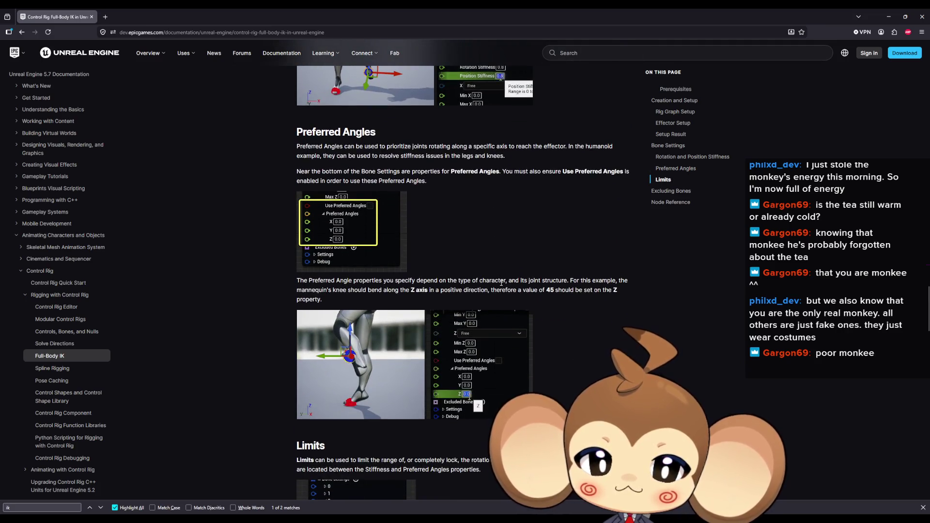
pyautogui.scroll(-3, 503, 284)
pyautogui.scroll(-6, 504, 284)
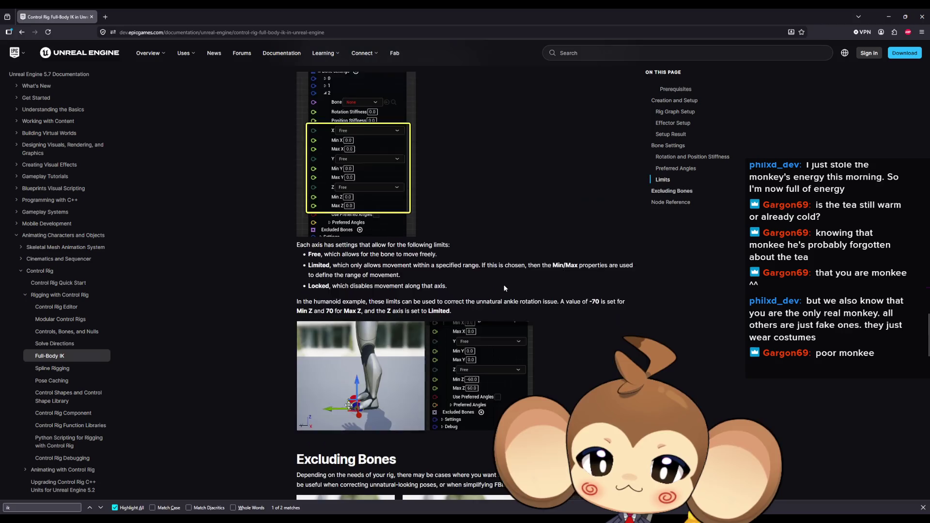
pyautogui.scroll(-5, 504, 284)
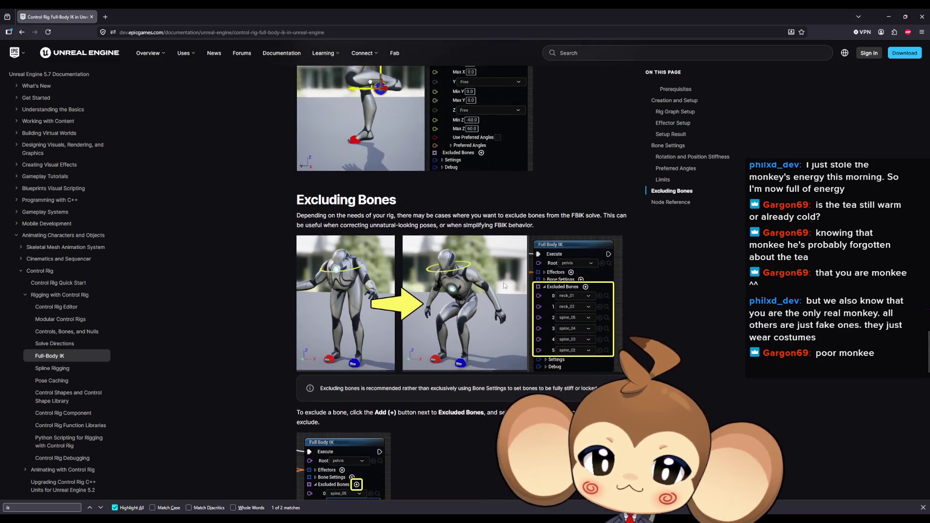
pyautogui.scroll(-6, 502, 287)
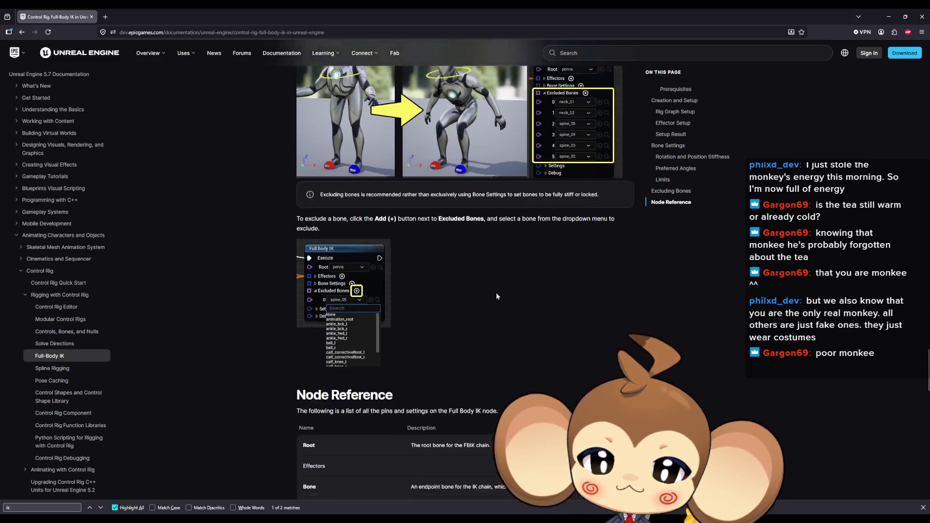
pyautogui.scroll(-2, 498, 294)
pyautogui.click(28, 35)
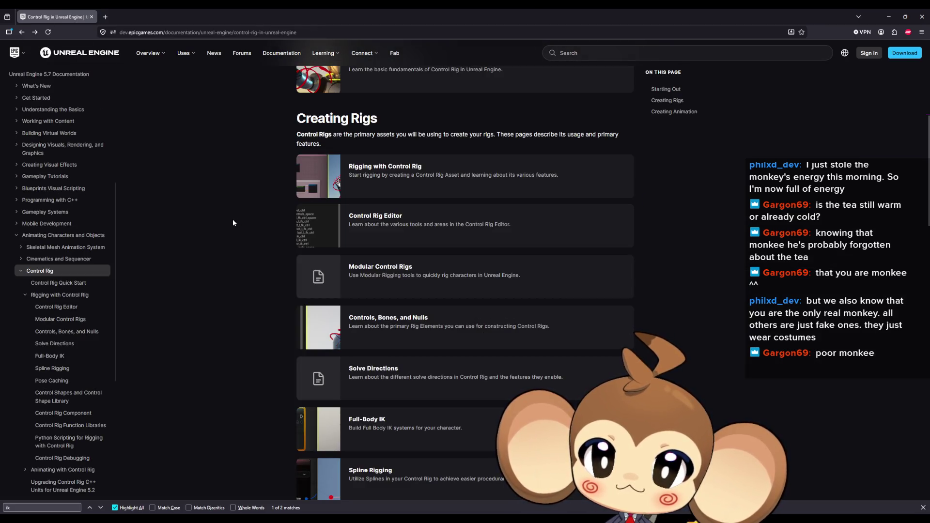
# - Search the Control Rig docs for 'ik' and open the Rigging with Control Rig page
pyautogui.hotkey('ctrl', 'f')
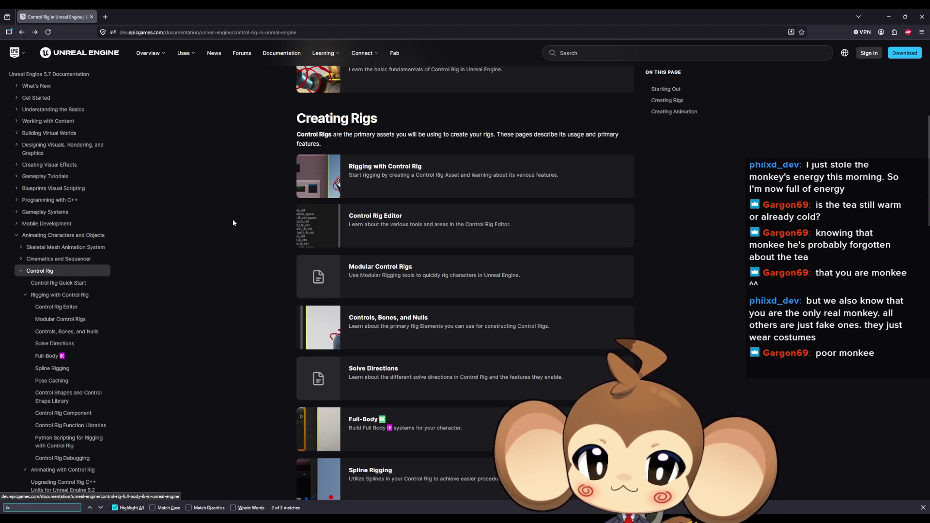
pyautogui.scroll(-8, 248, 237)
pyautogui.scroll(12, 248, 237)
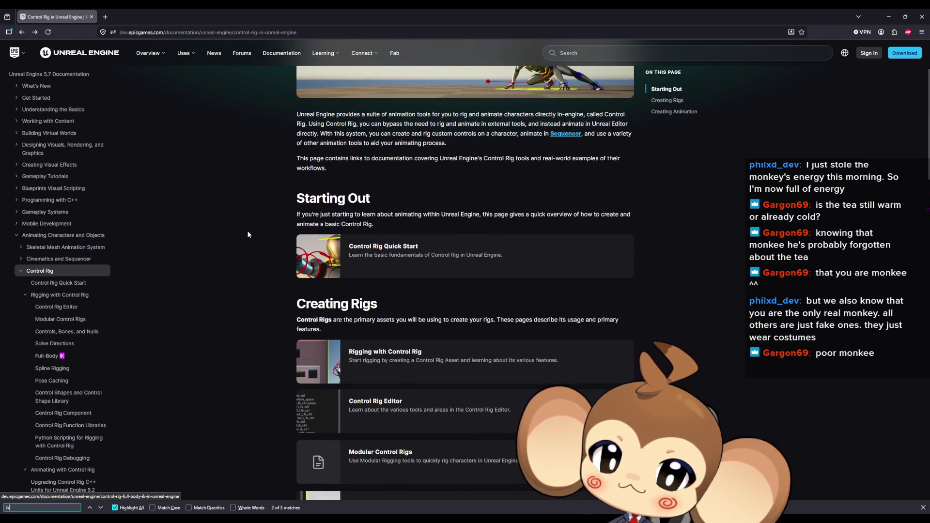
pyautogui.click(407, 355)
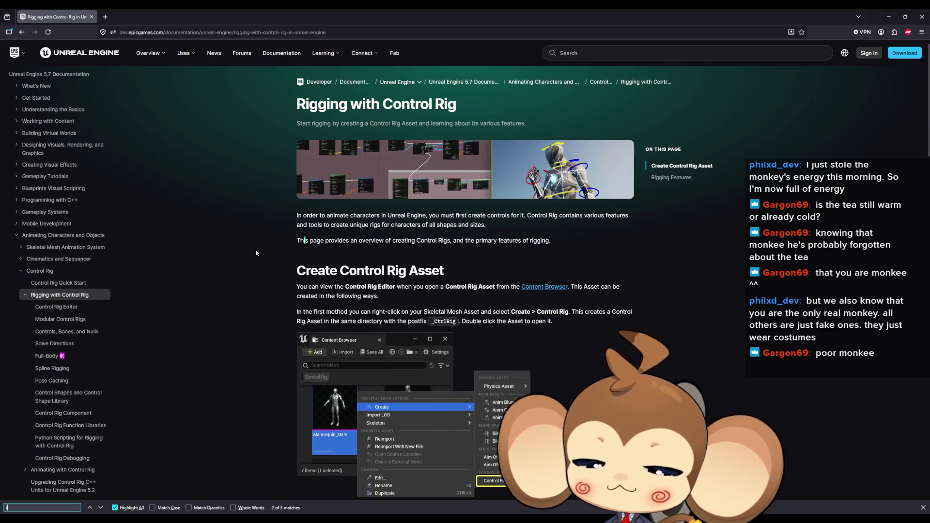
# - Step through 'ik' matches, open Controls, Bones, and Nulls, then minimise the browser
pyautogui.write('k')
pyautogui.press('Return')
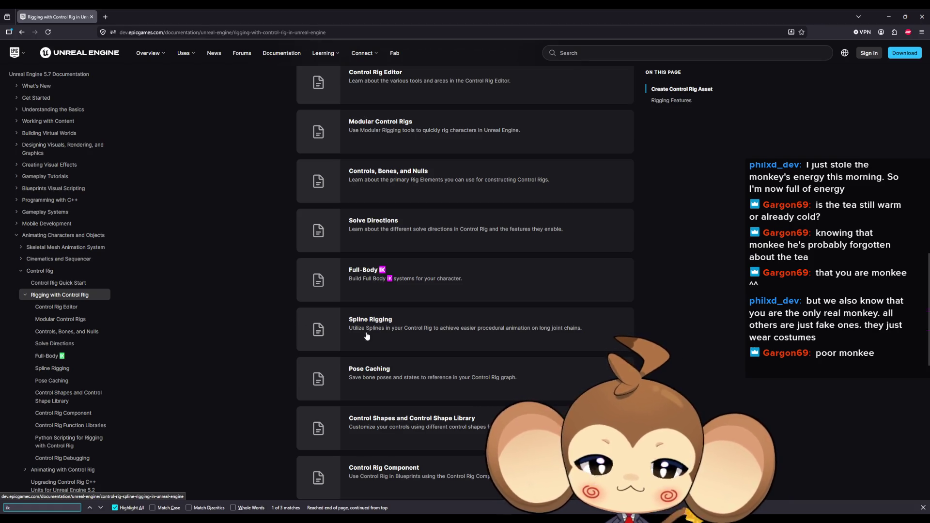
pyautogui.scroll(3, 281, 316)
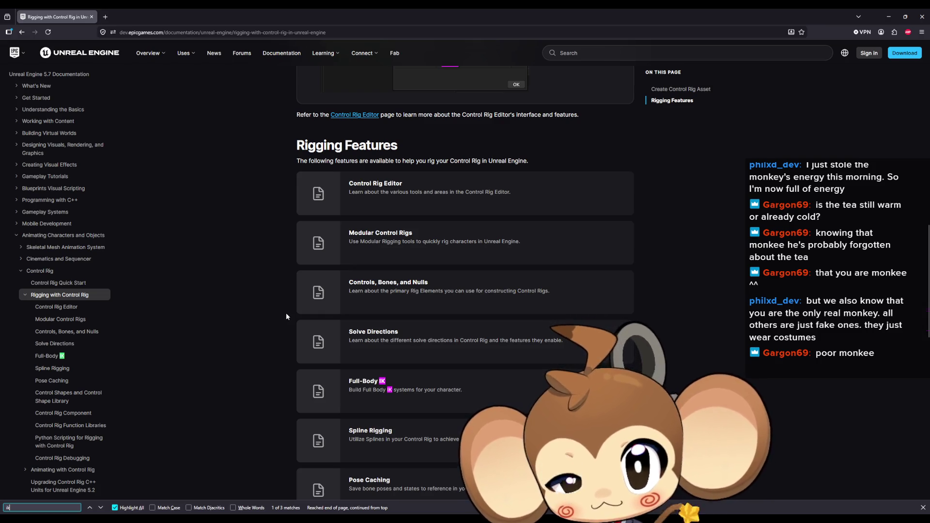
pyautogui.click(415, 290)
pyautogui.press('Return')
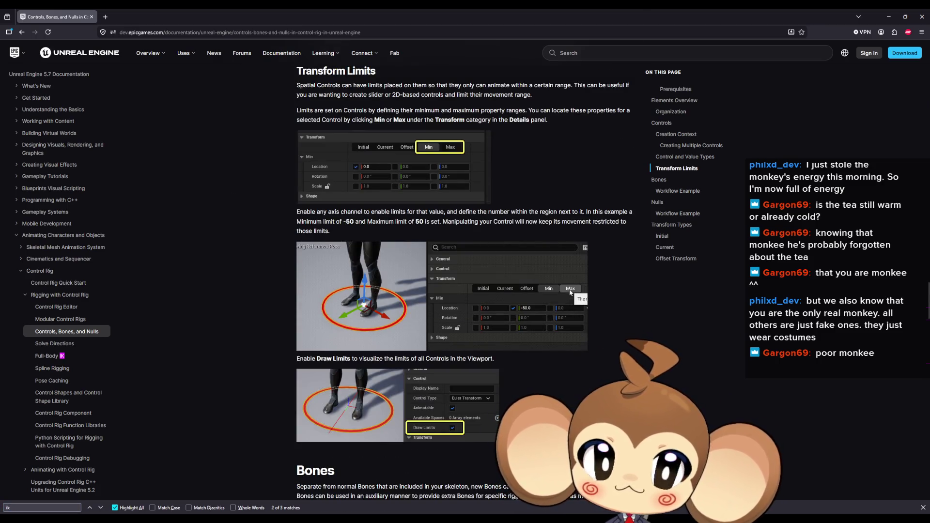
pyautogui.click(892, 16)
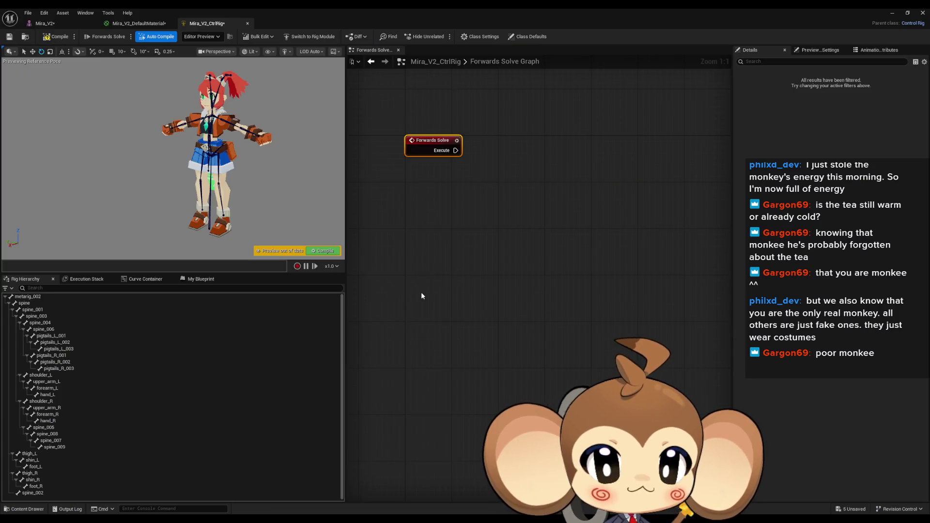
# - Add a Basic IK node from an 'ik' node search and place it beside the Forwards Solve event
pyautogui.rightClick(456, 226)
pyautogui.write('ik')
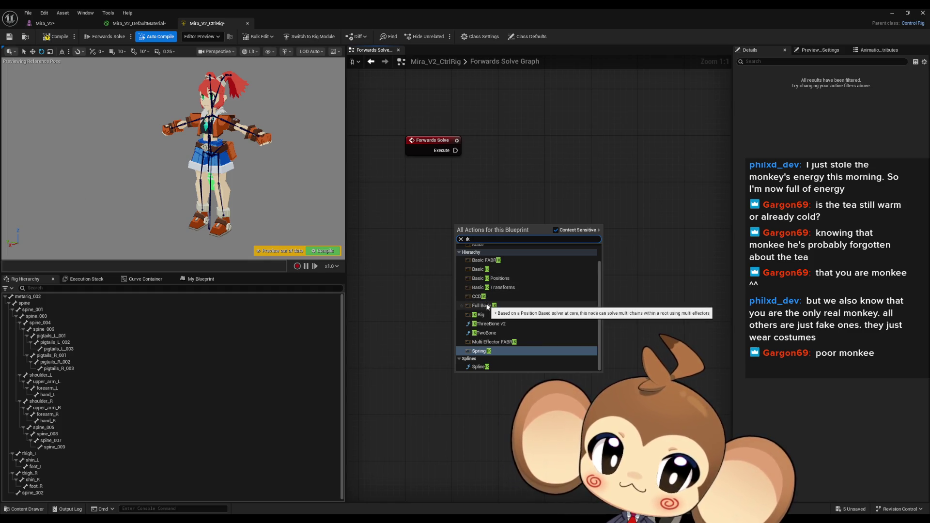
pyautogui.click(479, 269)
pyautogui.moveTo(527, 238)
pyautogui.mouseDown()
pyautogui.moveTo(585, 213)
pyautogui.moveTo(579, 206)
pyautogui.mouseUp()
pyautogui.moveTo(671, 216); pyautogui.dragTo(625, 240)
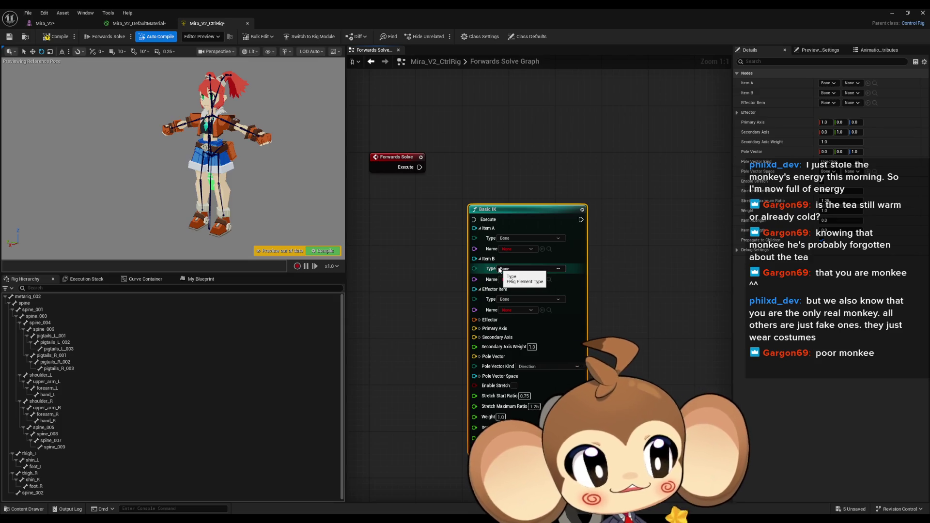
pyautogui.moveTo(363, 254); pyautogui.dragTo(405, 266)
pyautogui.rightClick(405, 270)
# - Add an IKTwoBone node to the Forwards Solve graph beside Basic IK
pyautogui.write('ik')
pyautogui.scroll(2, 512, 354)
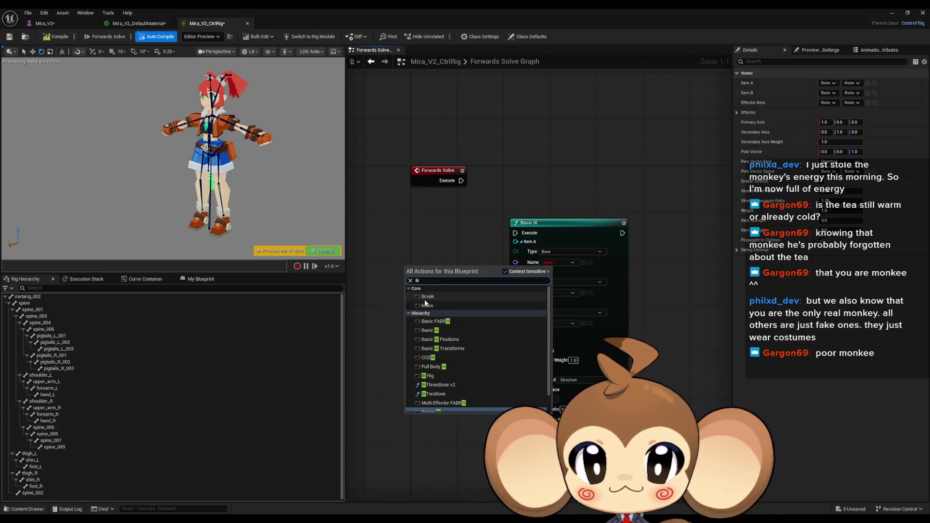
pyautogui.scroll(-1, 466, 317)
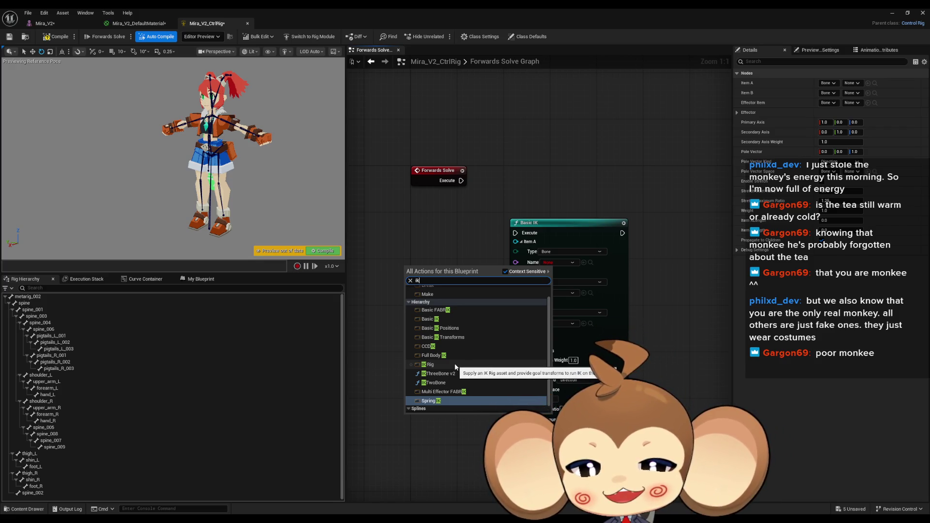
pyautogui.press('Escape')
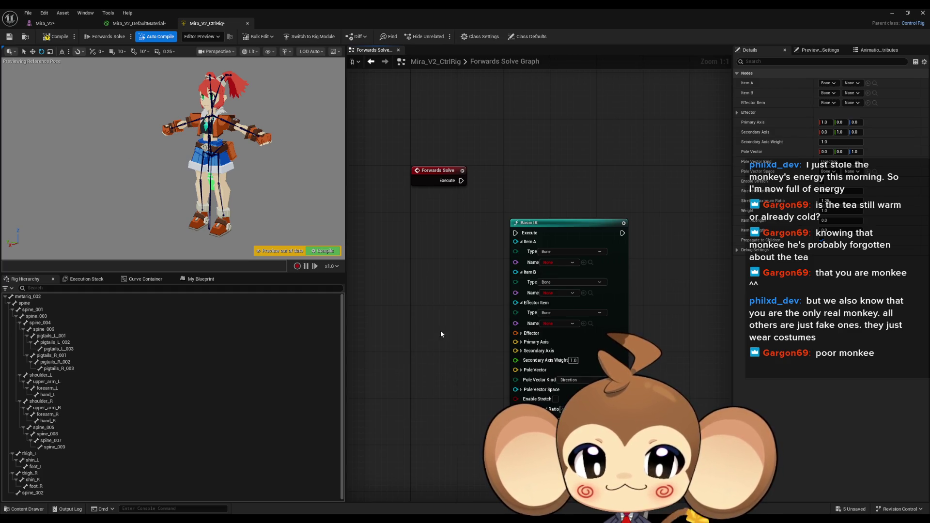
pyautogui.hotkey('ctrl', 'v')
pyautogui.moveTo(415, 262)
pyautogui.mouseDown()
pyautogui.moveTo(416, 288)
pyautogui.moveTo(395, 266)
pyautogui.moveTo(388, 280)
pyautogui.mouseUp()
# - Add a Full Body IK node and give it one effector entry
pyautogui.rightClick(388, 281)
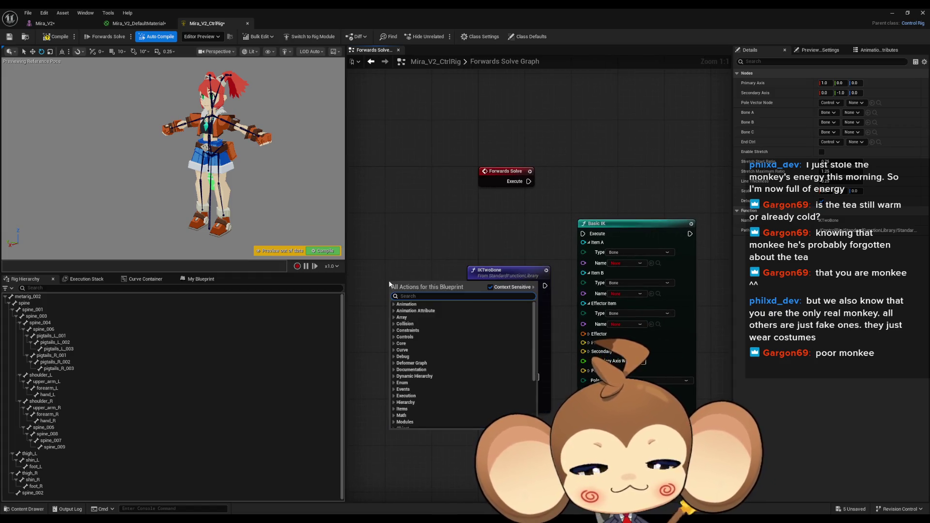
pyautogui.write('ik')
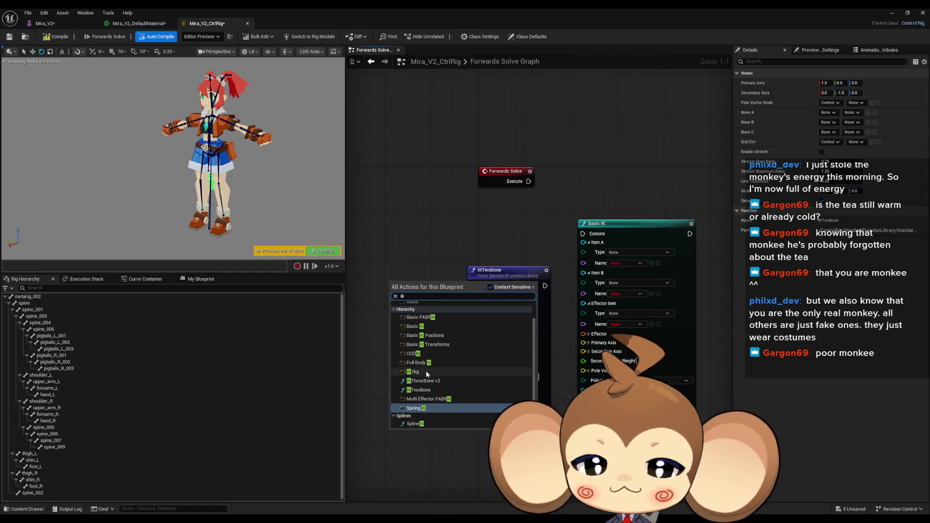
pyautogui.click(426, 362)
pyautogui.click(433, 249)
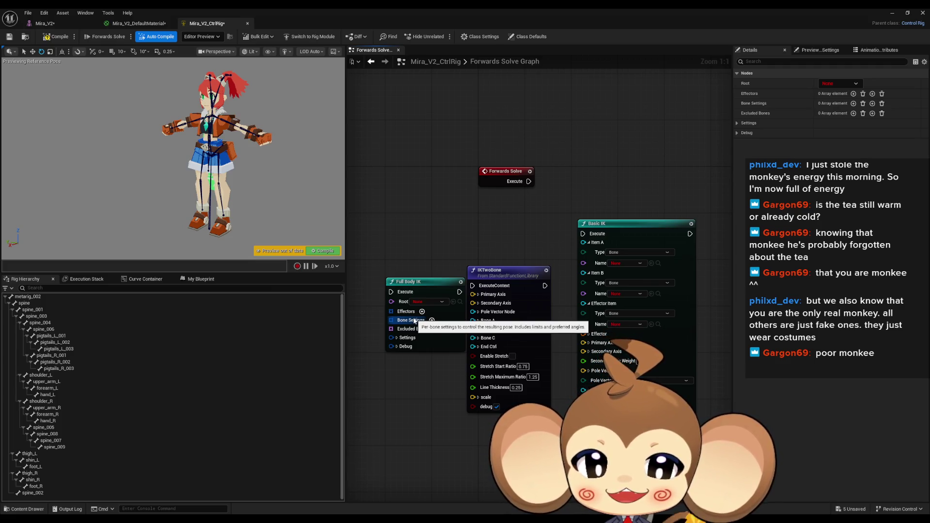
pyautogui.click(422, 312)
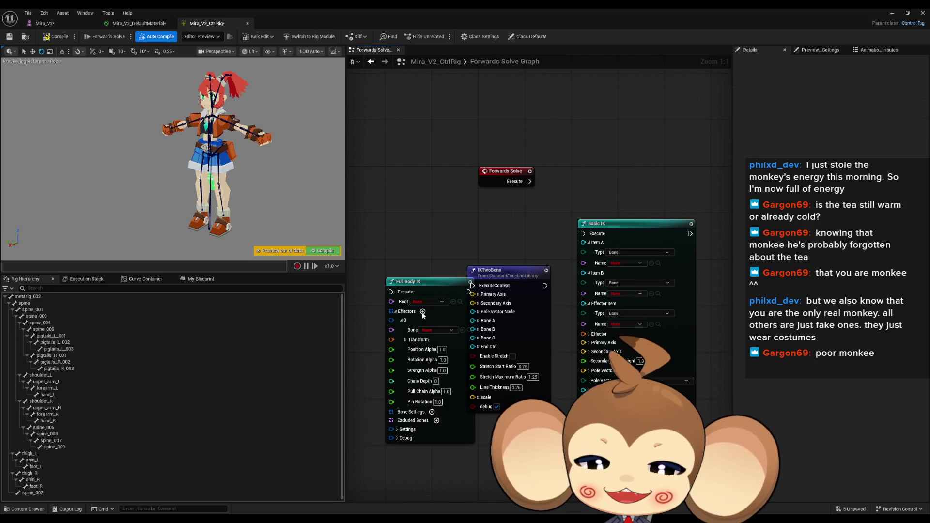
# - Add one Bone Settings entry to Full Body IK and review its stiffness and limits
pyautogui.click(432, 412)
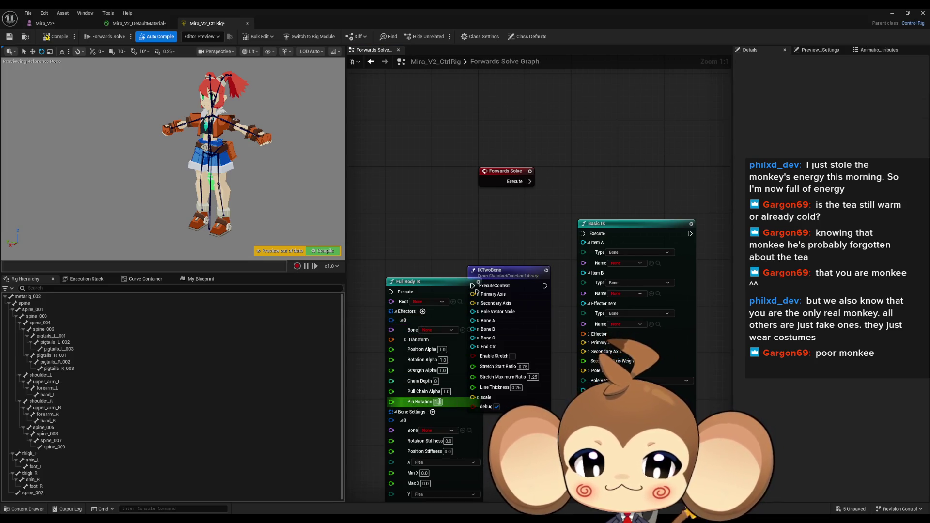
pyautogui.scroll(-3, 440, 405)
pyautogui.scroll(-1, 324, 408)
pyautogui.scroll(2, 324, 408)
pyautogui.scroll(4, 387, 339)
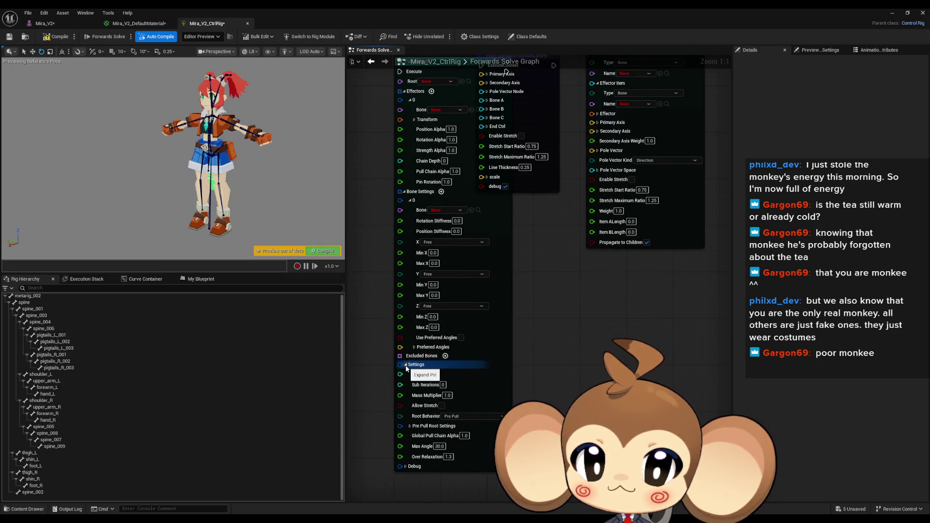
pyautogui.moveTo(364, 246); pyautogui.dragTo(384, 277)
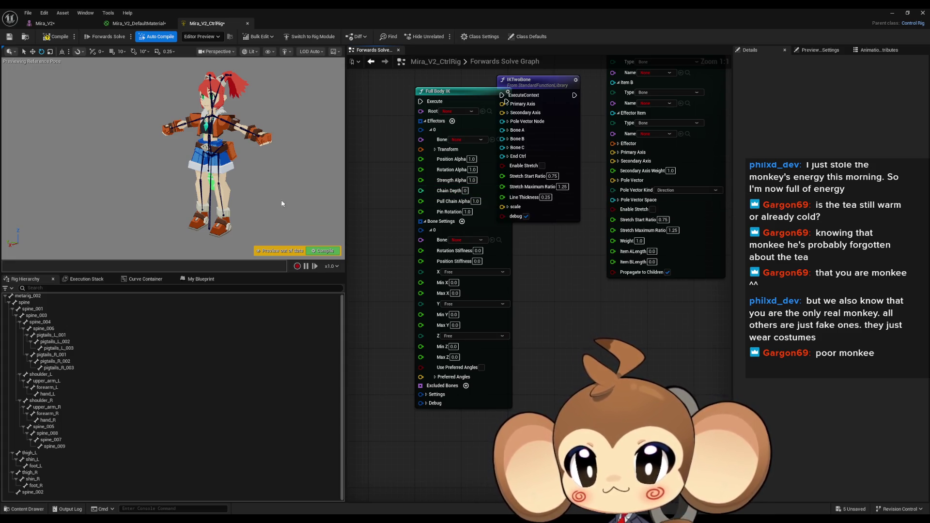
# - Add a new bone to the rig hierarchy from metarig_002's New Element menu
pyautogui.click(34, 298)
pyautogui.rightClick(34, 298)
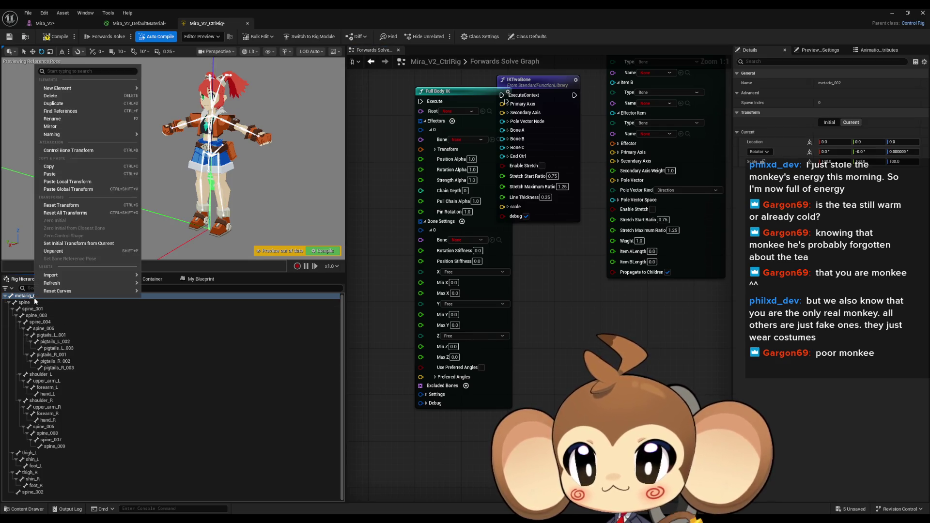
pyautogui.moveTo(97, 89)
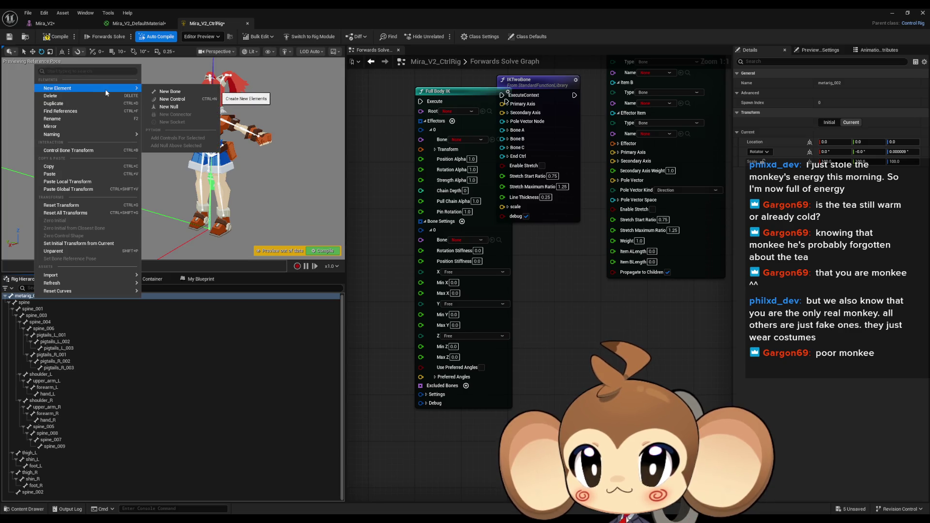
pyautogui.click(188, 97)
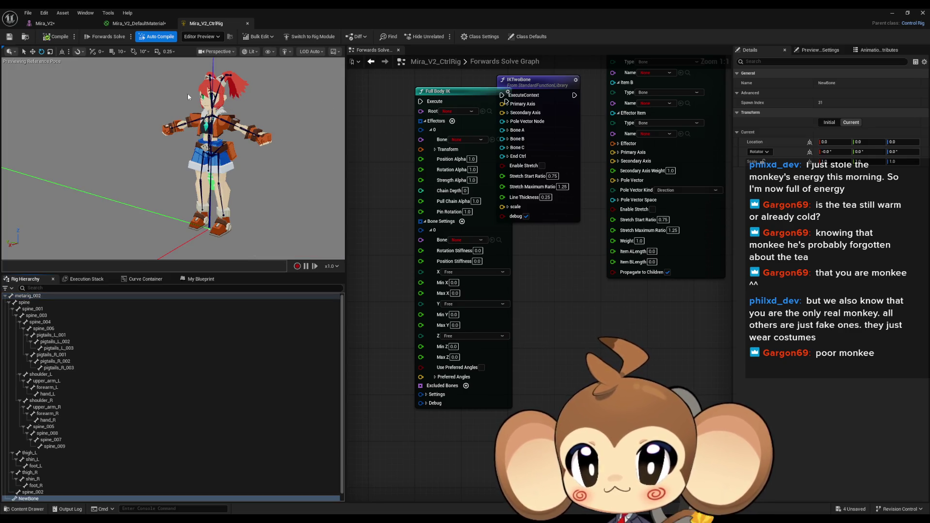
pyautogui.scroll(-1, 106, 383)
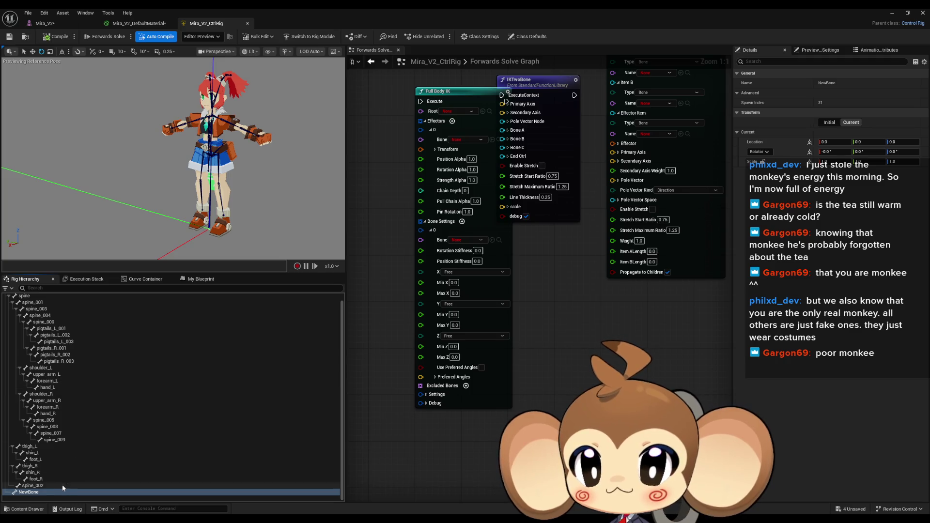
# - Rename the new bone to LeftLegIK
pyautogui.click(33, 494)
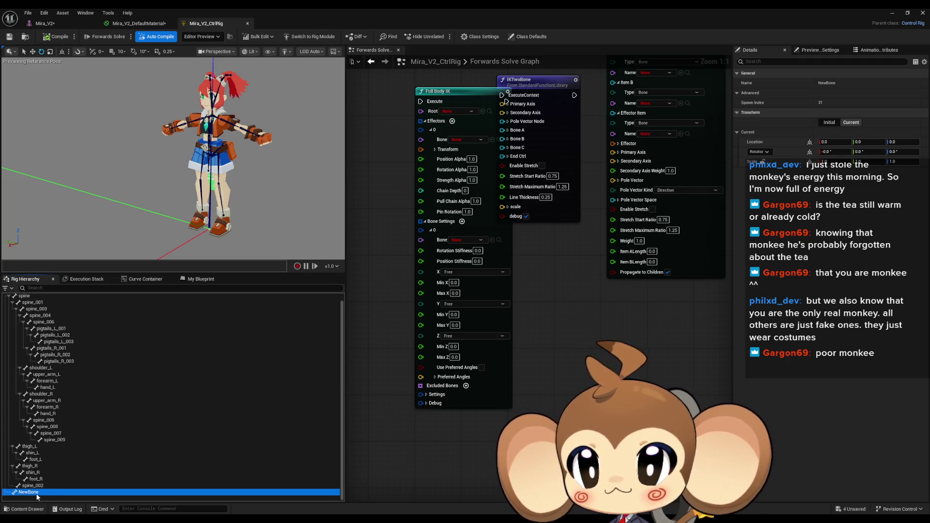
pyautogui.click(37, 494)
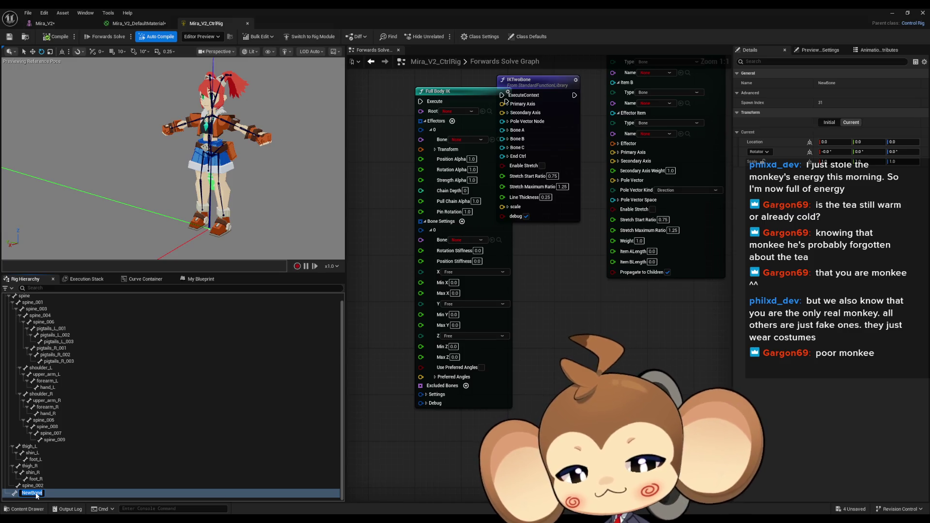
pyautogui.write('LeftLegIK')
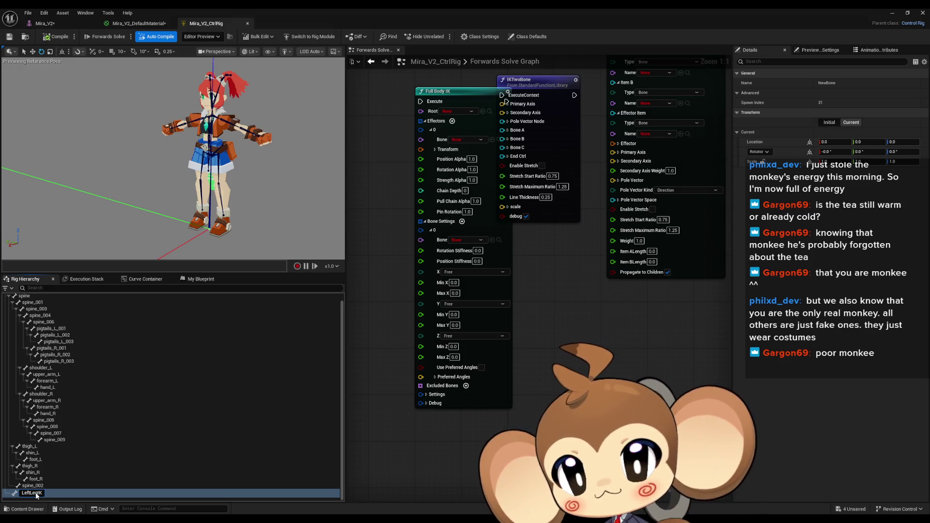
pyautogui.press('Return')
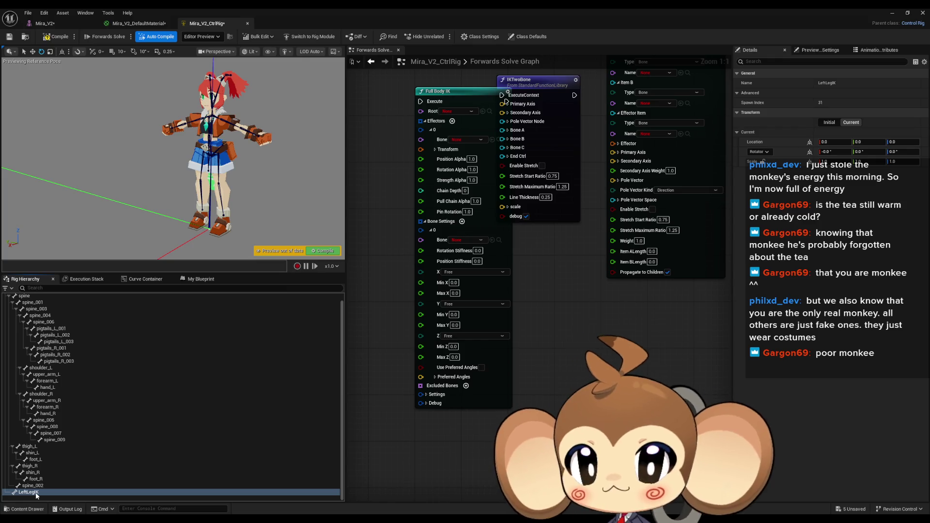
pyautogui.moveTo(187, 259)
pyautogui.mouseDown()
pyautogui.moveTo(199, 257)
pyautogui.moveTo(168, 220)
pyautogui.mouseUp()
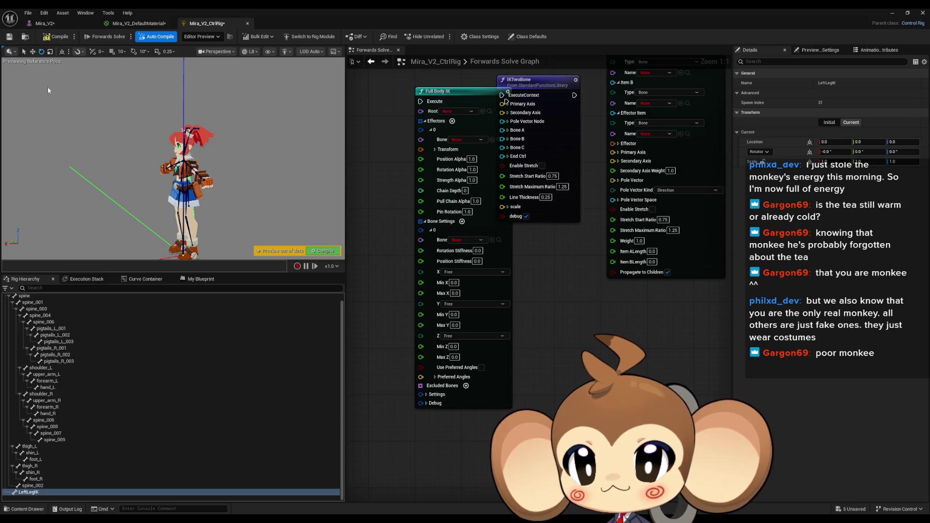
# - Inspect LeftLegIK's initial and current transform values in Details
pyautogui.moveTo(179, 186)
pyautogui.mouseDown()
pyautogui.moveTo(194, 174)
pyautogui.moveTo(179, 186)
pyautogui.mouseUp()
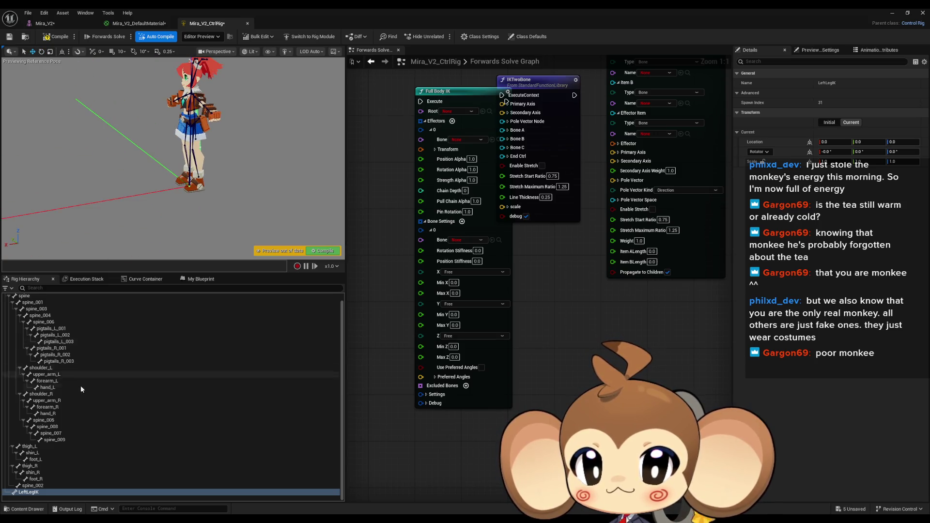
pyautogui.click(33, 486)
pyautogui.click(34, 492)
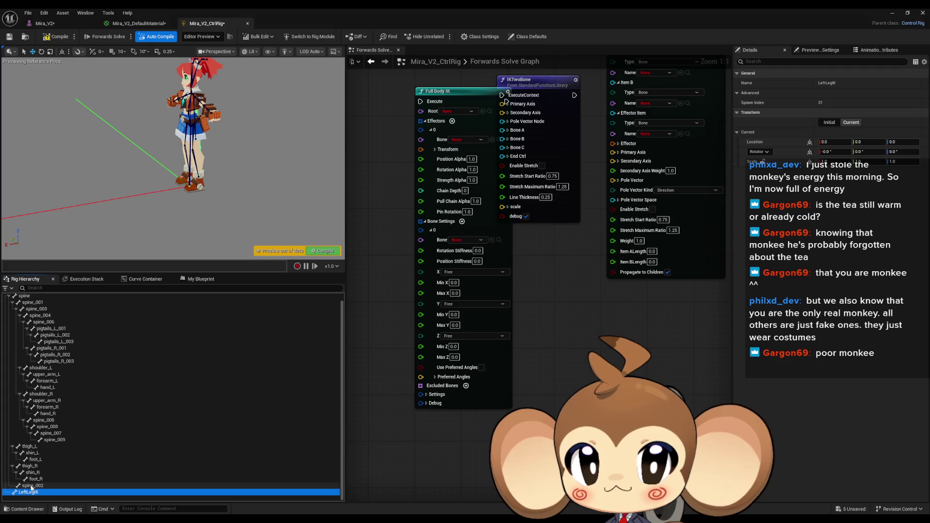
pyautogui.click(836, 143)
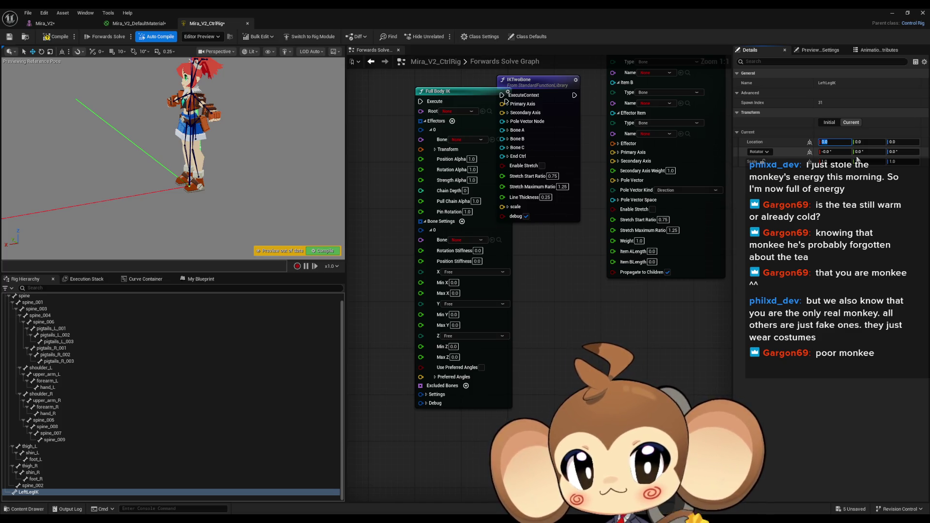
pyautogui.click(830, 123)
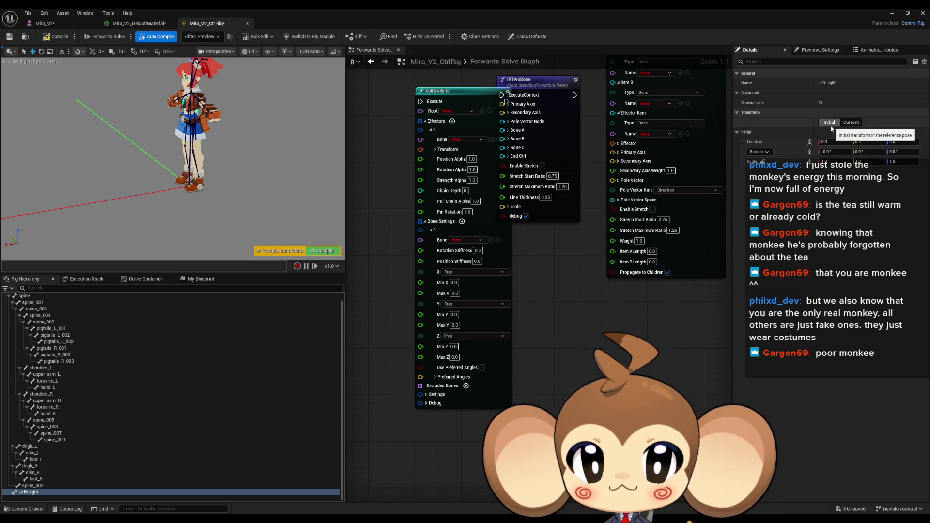
pyautogui.click(850, 123)
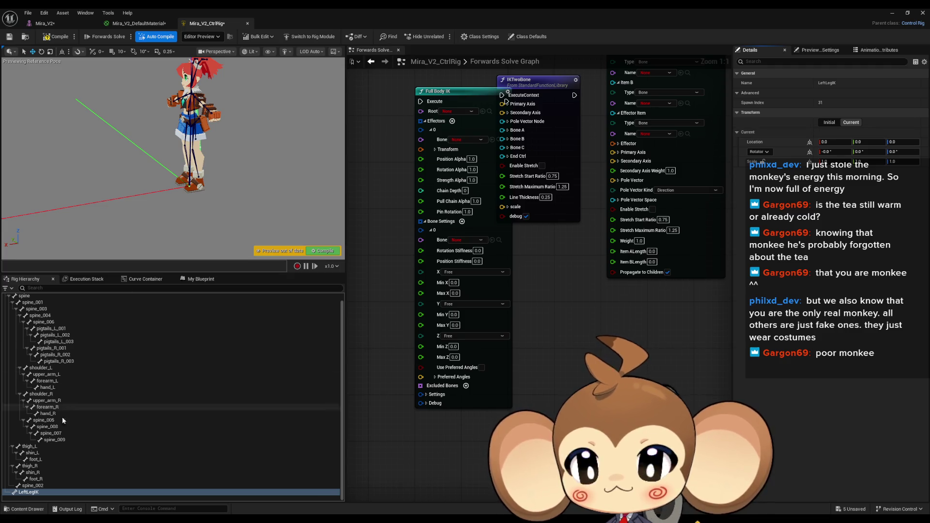
# - Parent LeftLegIK under spine_002, then delete the bone
pyautogui.click(36, 491)
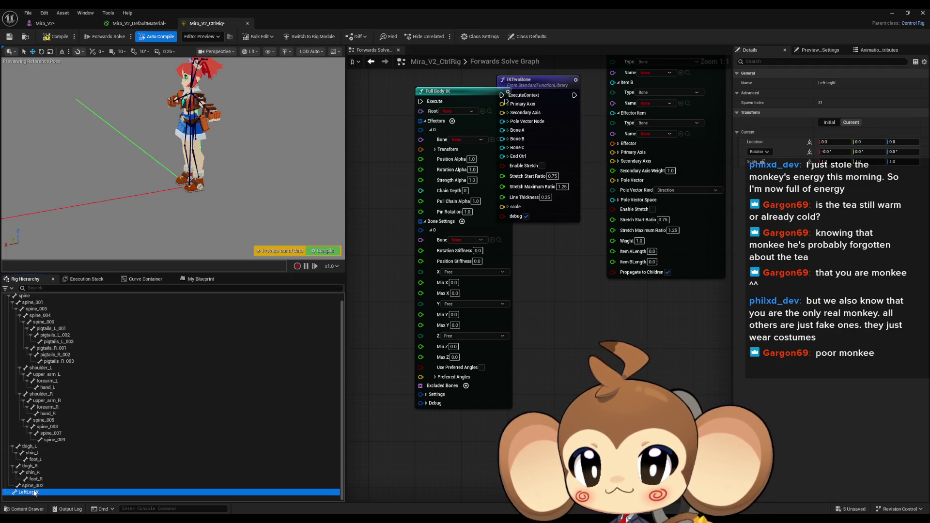
pyautogui.moveTo(35, 495); pyautogui.dragTo(36, 489)
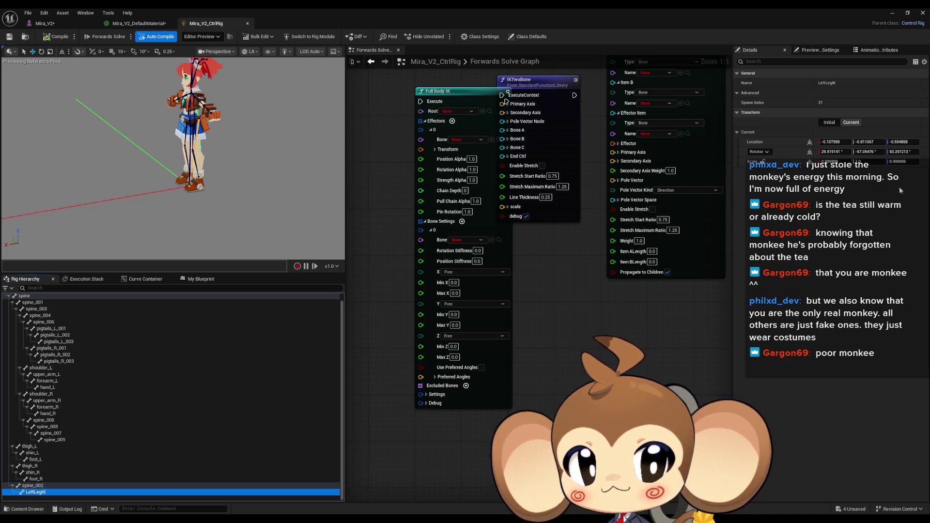
pyautogui.click(834, 142)
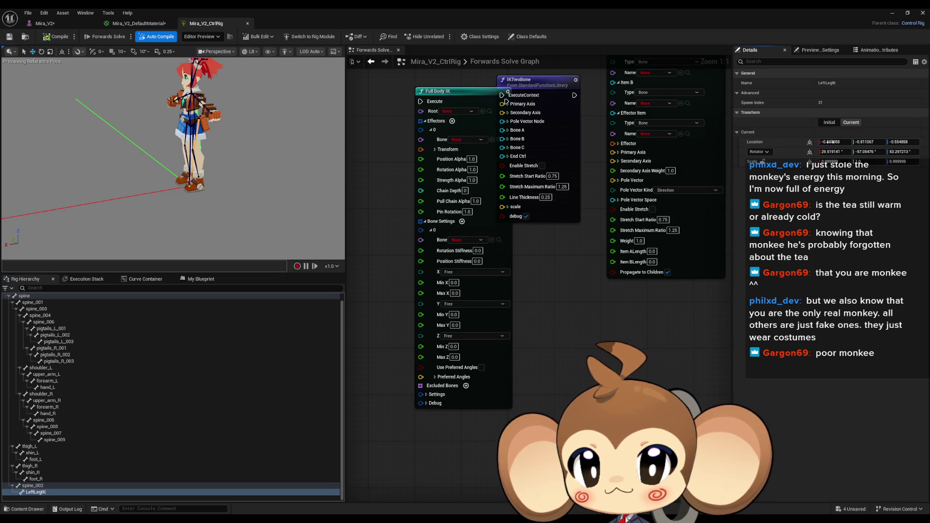
pyautogui.click(33, 487)
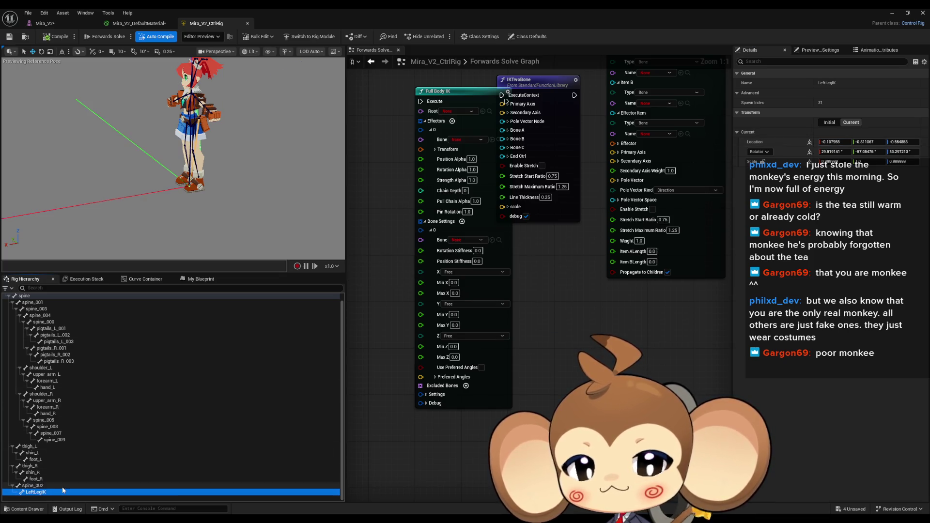
pyautogui.press('Delete')
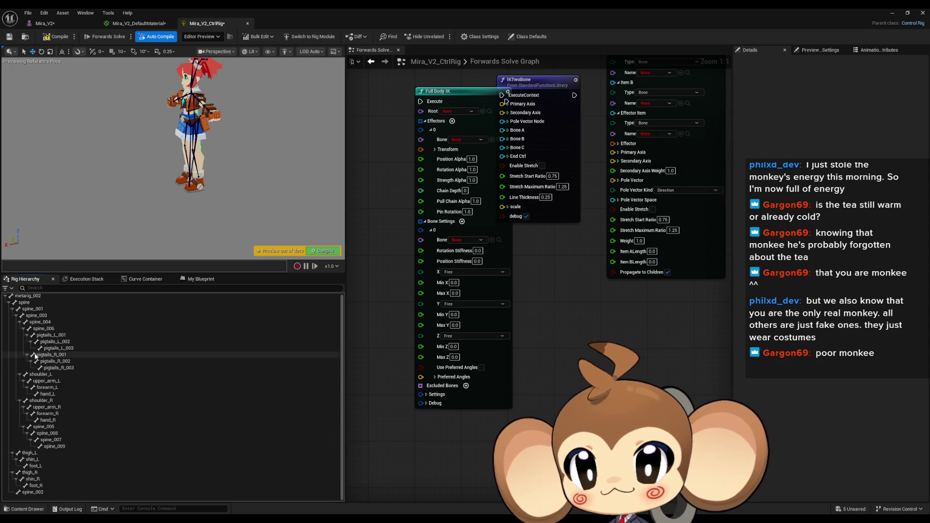
# - Frame the view on the spine and select spine_002 in the viewport
pyautogui.click(24, 303)
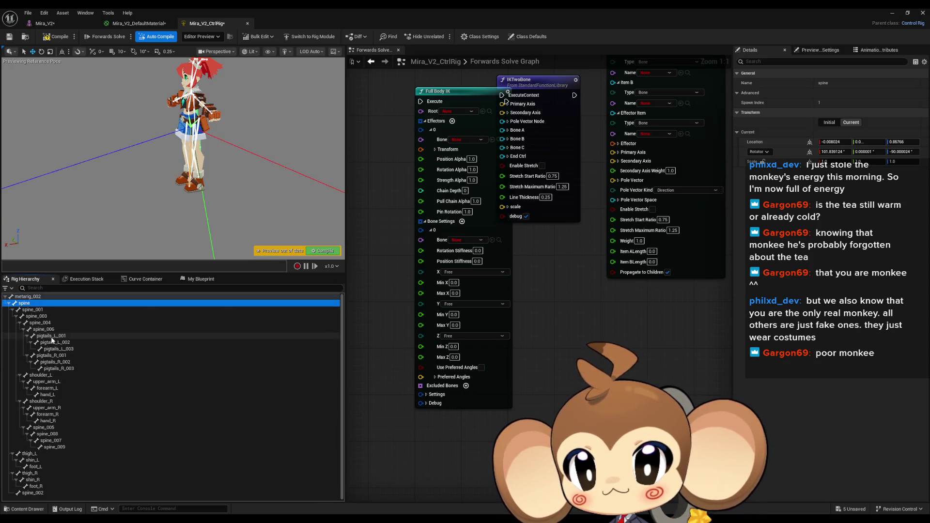
pyautogui.press('f')
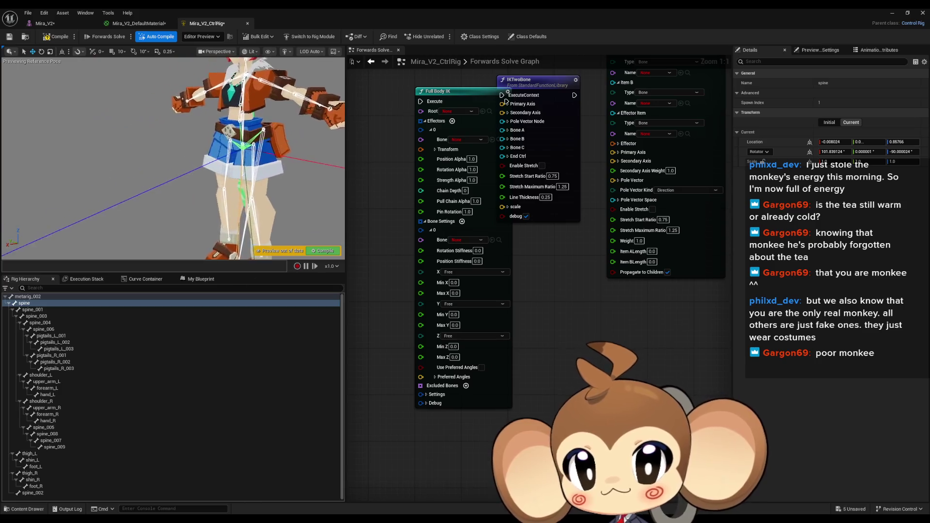
pyautogui.click(187, 168)
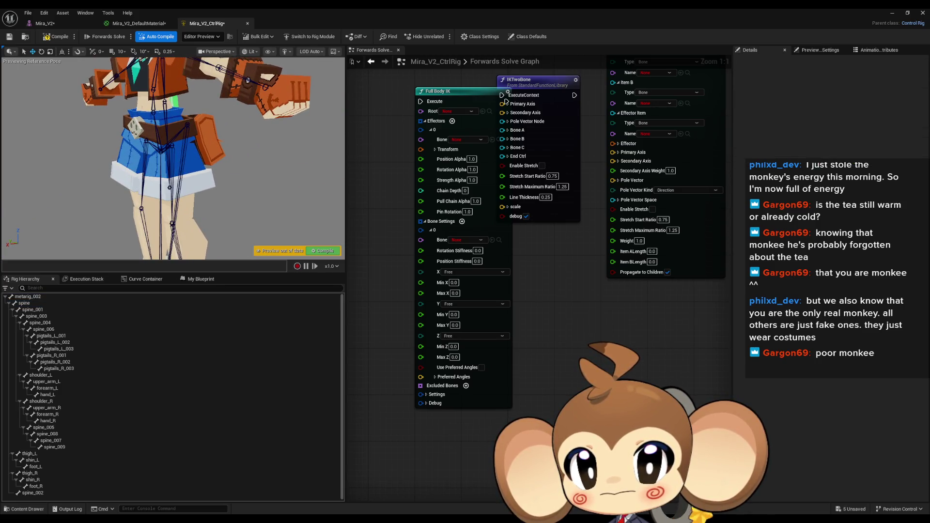
pyautogui.click(181, 166)
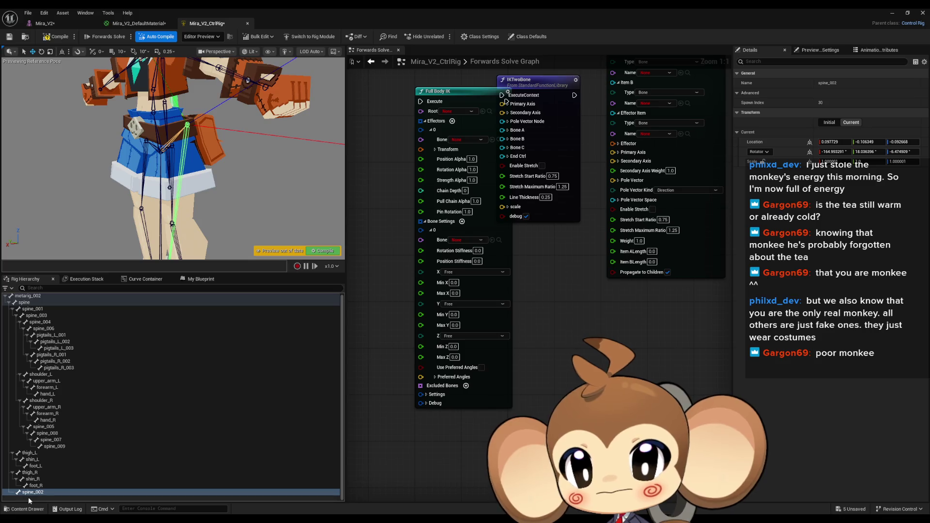
pyautogui.moveTo(181, 166)
pyautogui.mouseDown()
pyautogui.moveTo(181, 140)
pyautogui.moveTo(217, 171)
pyautogui.mouseUp()
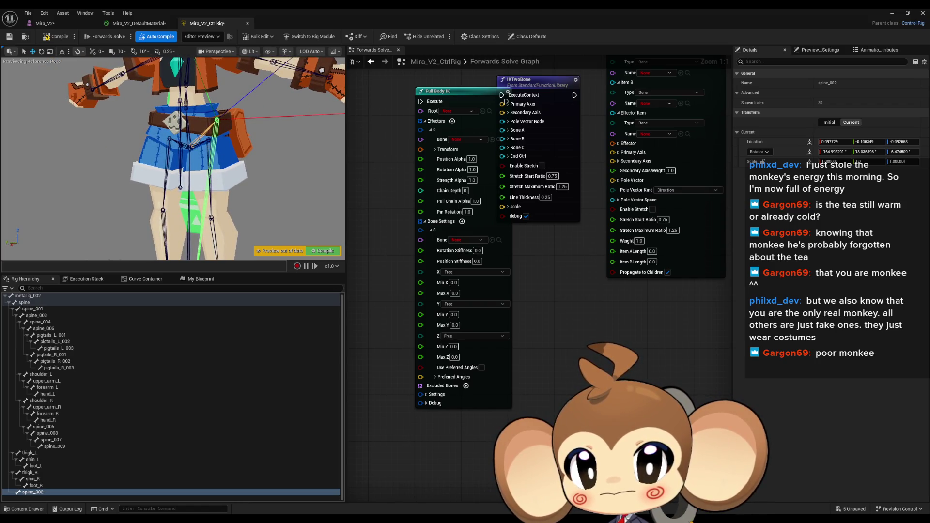
# - Select thigh_L in the viewport and bring up its element actions in Rig Hierarchy
pyautogui.click(216, 120)
pyautogui.scroll(5, 194, 141)
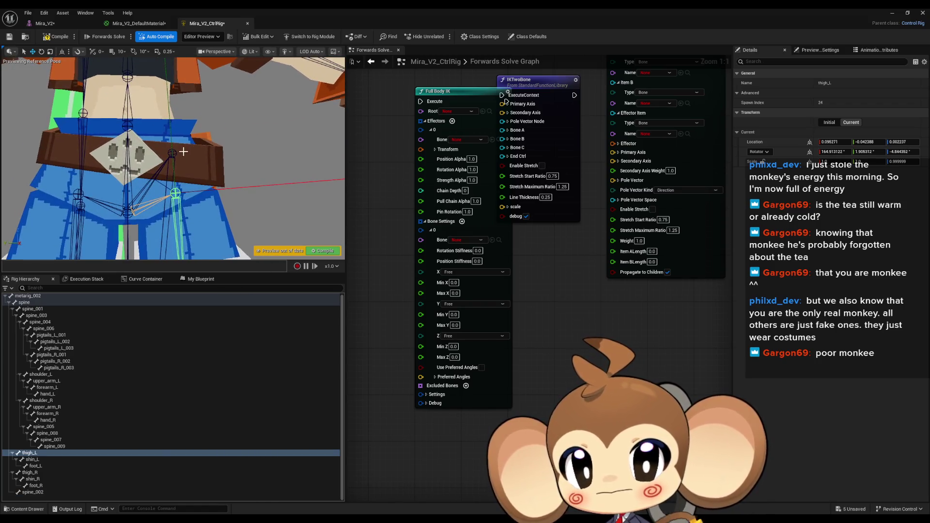
pyautogui.click(177, 162)
pyautogui.click(173, 165)
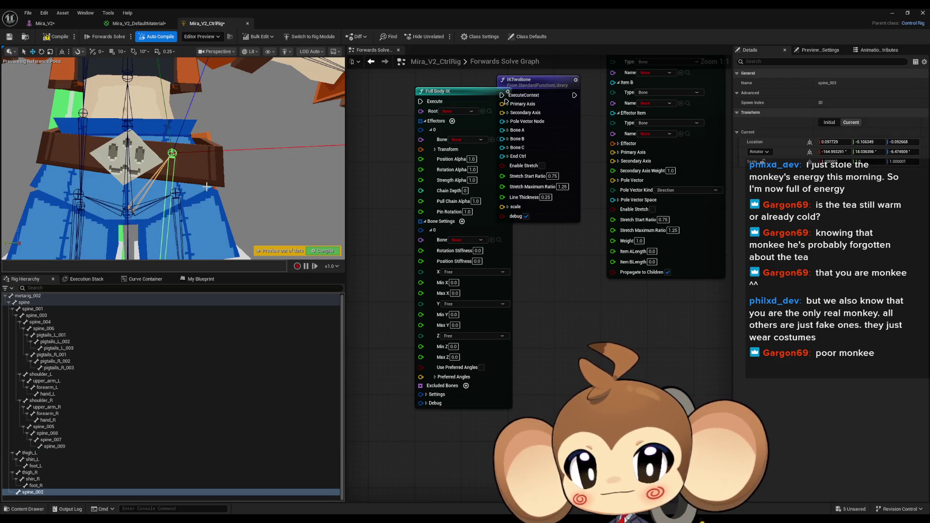
pyautogui.moveTo(206, 185); pyautogui.dragTo(201, 203)
pyautogui.click(206, 205)
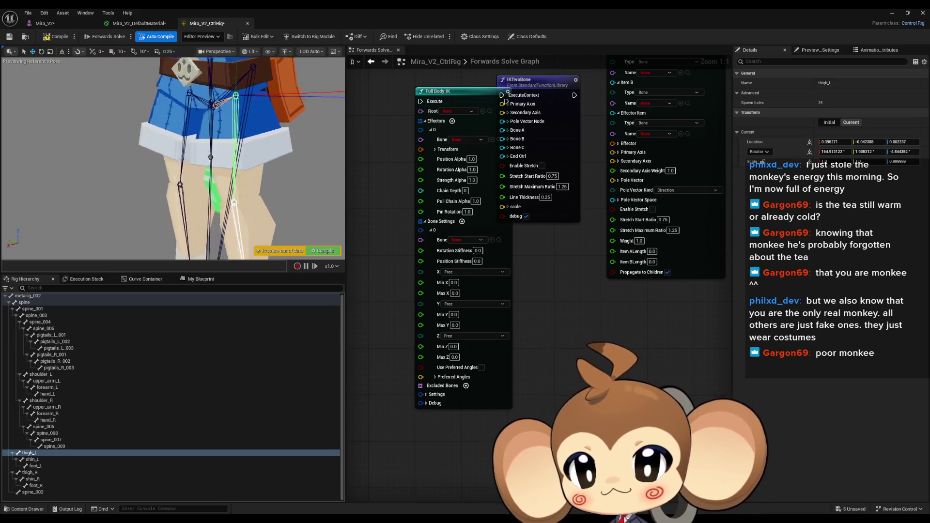
pyautogui.rightClick(34, 455)
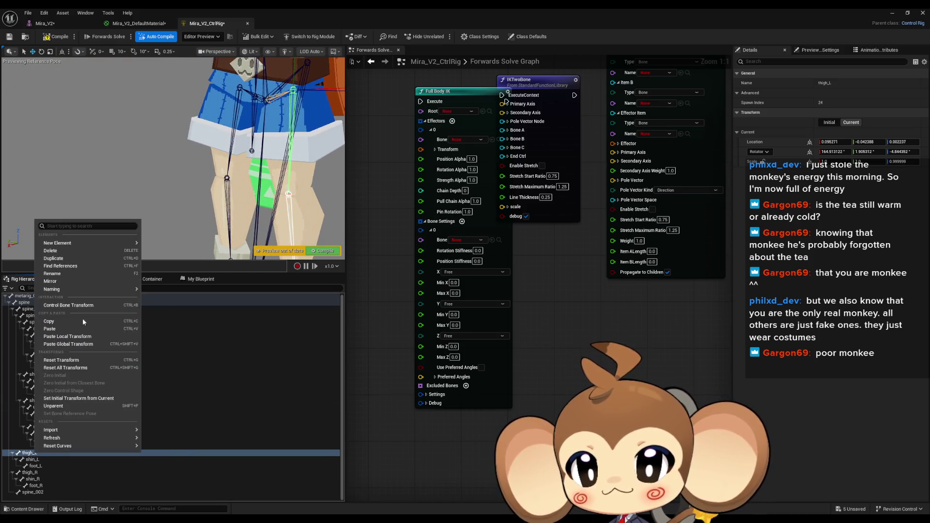
# - Add a new bone, NewBone, under thigh_L
pyautogui.moveTo(103, 243)
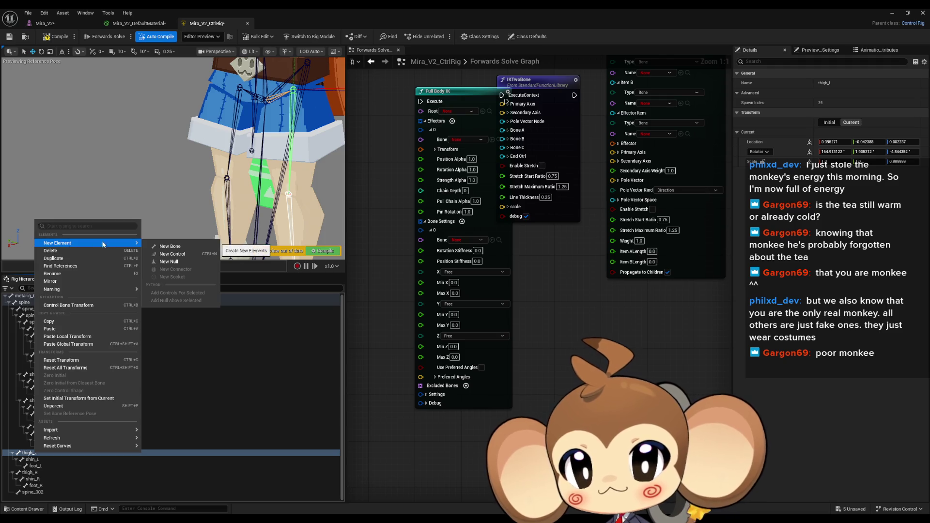
pyautogui.click(196, 245)
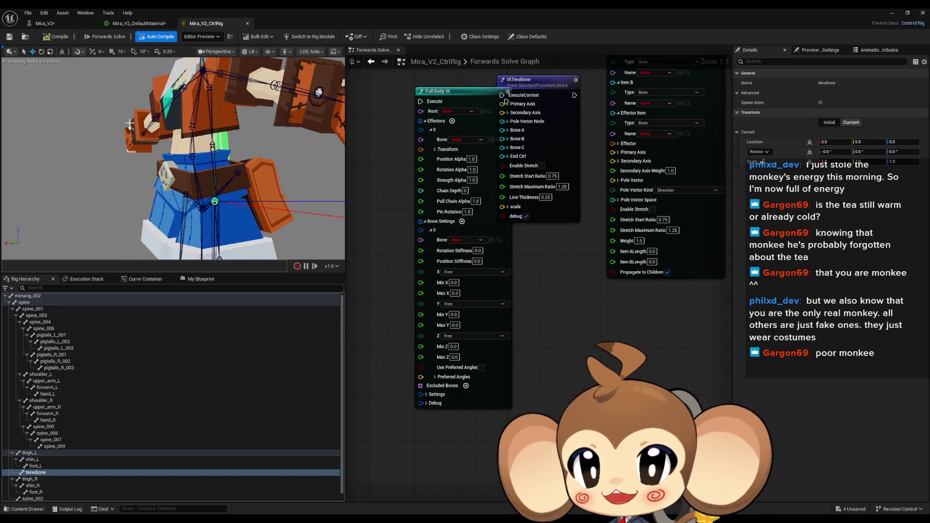
pyautogui.click(822, 142)
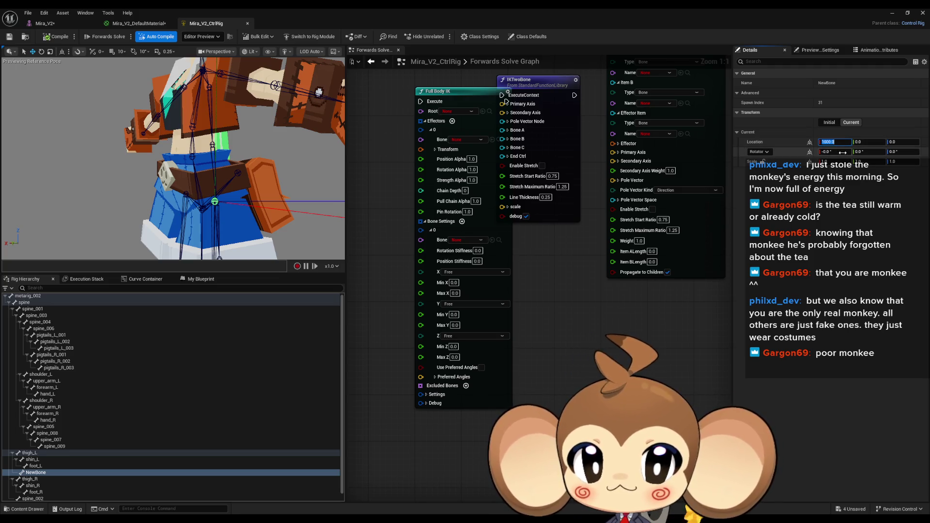
# - Set NewBone's initial Location X to 100, then change it to 1.0
pyautogui.click(829, 123)
pyautogui.click(834, 142)
pyautogui.write('0')
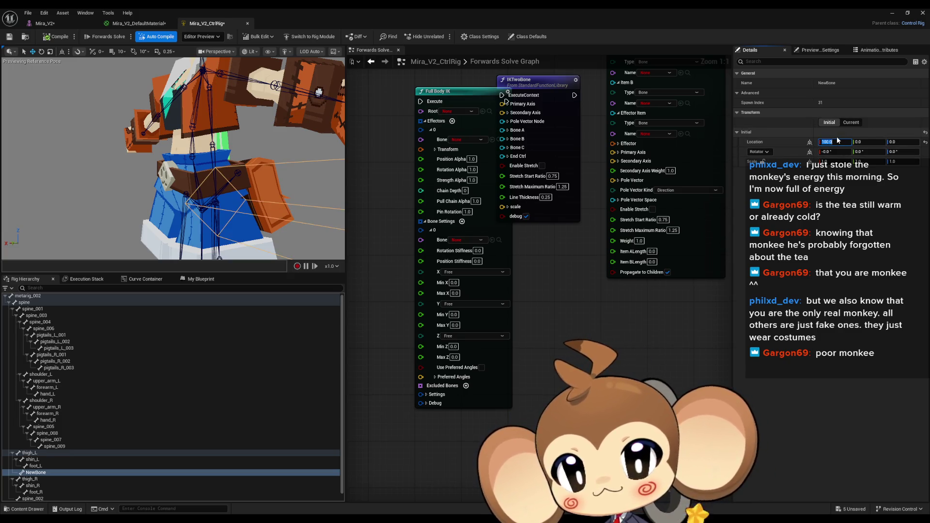
pyautogui.press('Return')
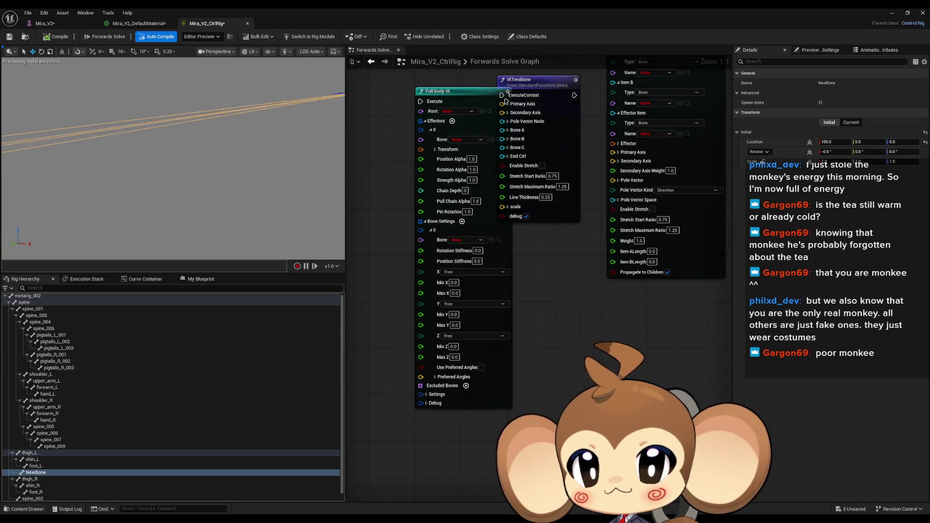
pyautogui.click(834, 142)
pyautogui.write('1')
pyautogui.press('Return')
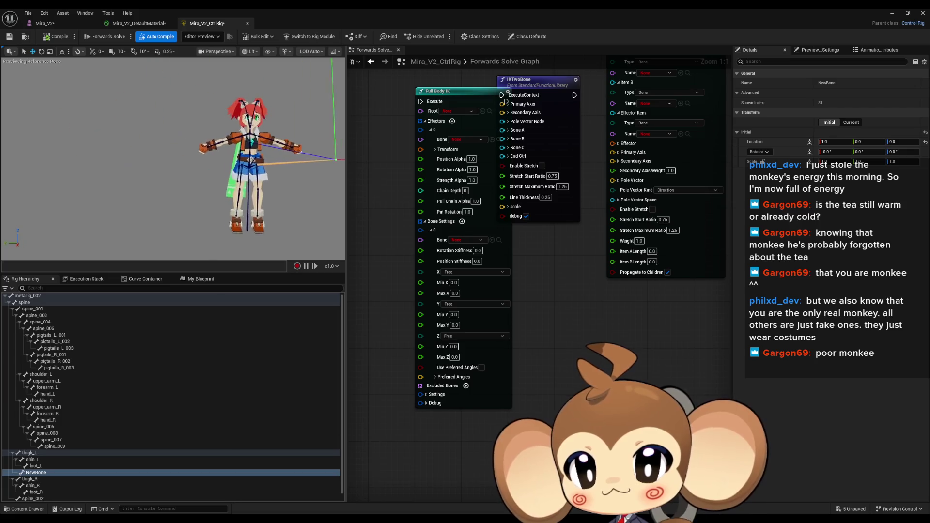
pyautogui.scroll(-3, 279, 199)
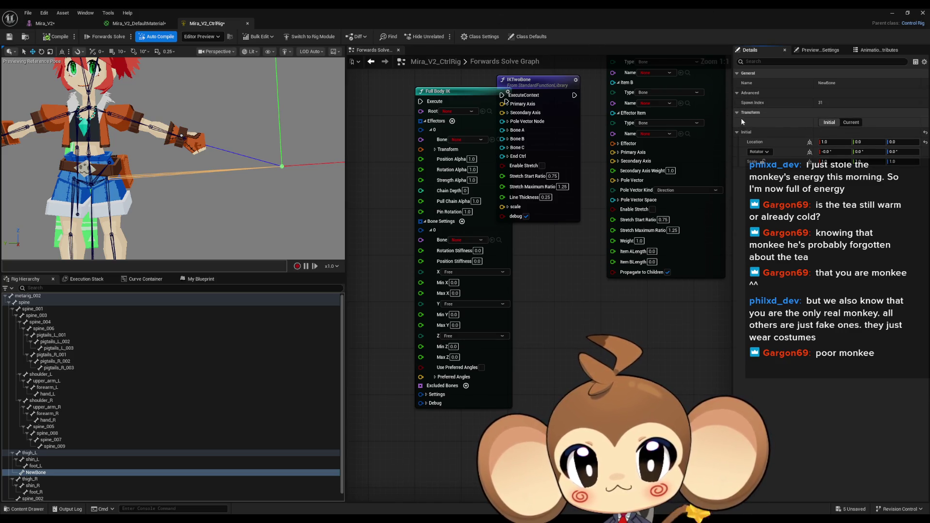
pyautogui.click(841, 123)
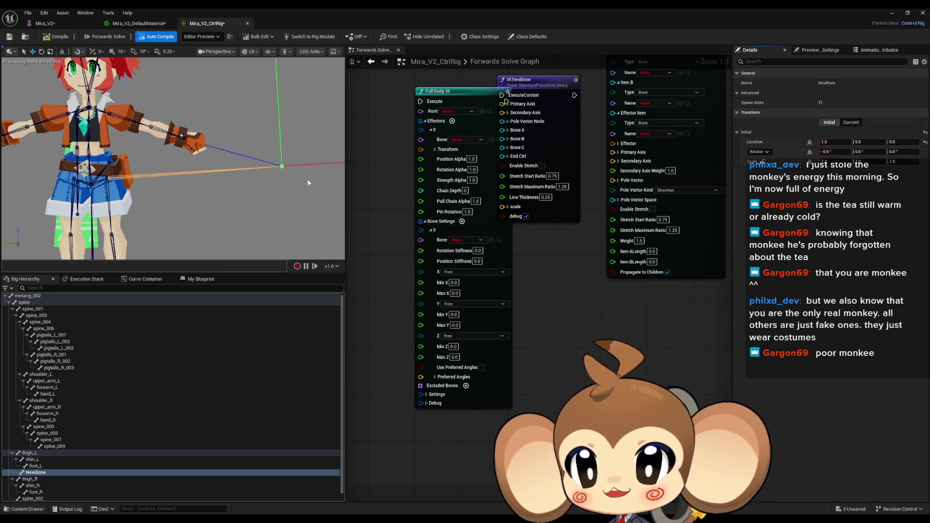
pyautogui.moveTo(174, 160); pyautogui.dragTo(123, 163)
pyautogui.click(37, 472)
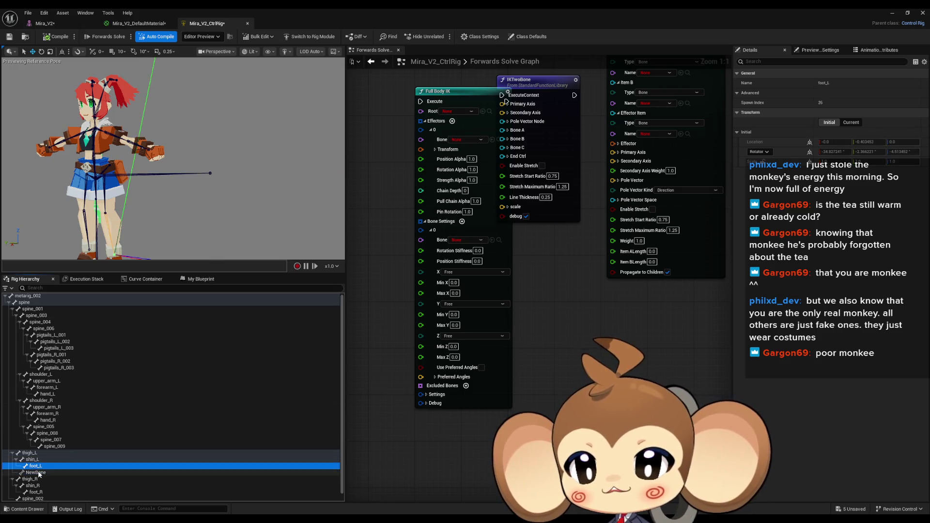
# - Unparent NewBone so it sits at the root of the rig hierarchy
pyautogui.rightClick(40, 477)
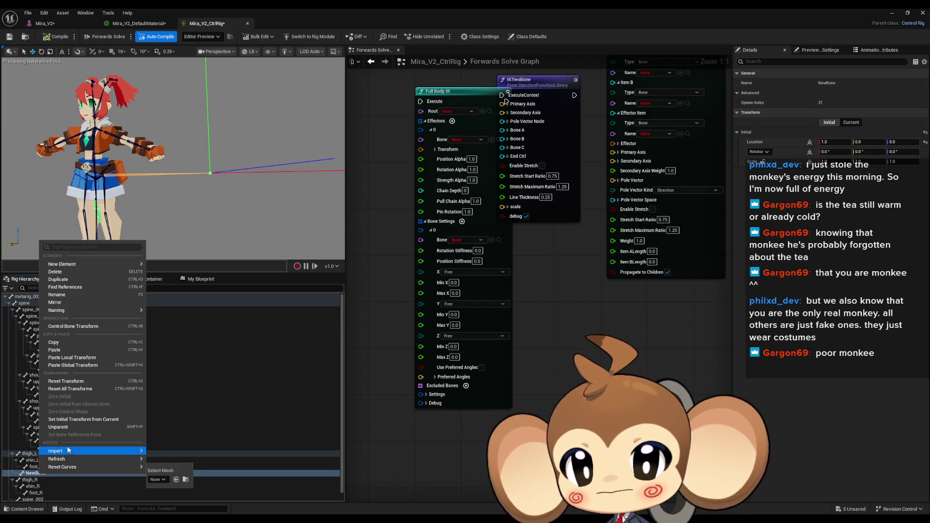
pyautogui.click(69, 429)
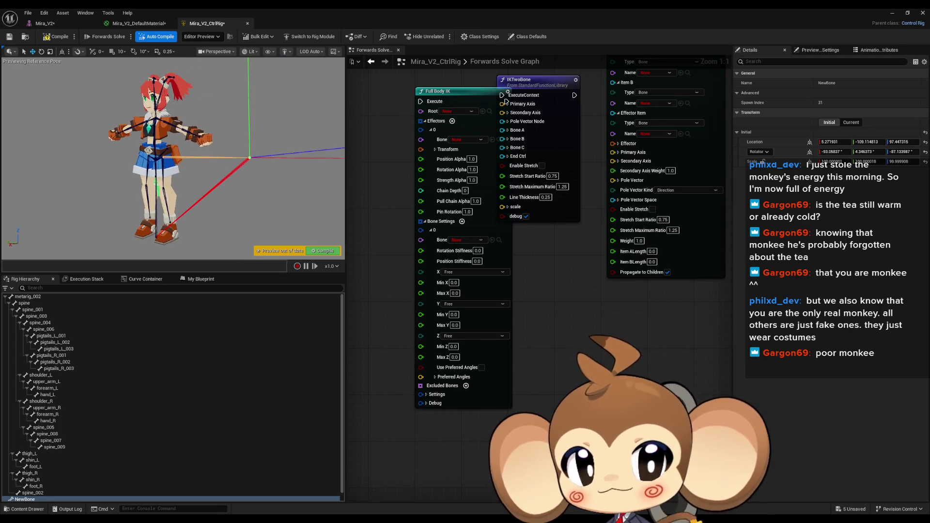
pyautogui.click(48, 498)
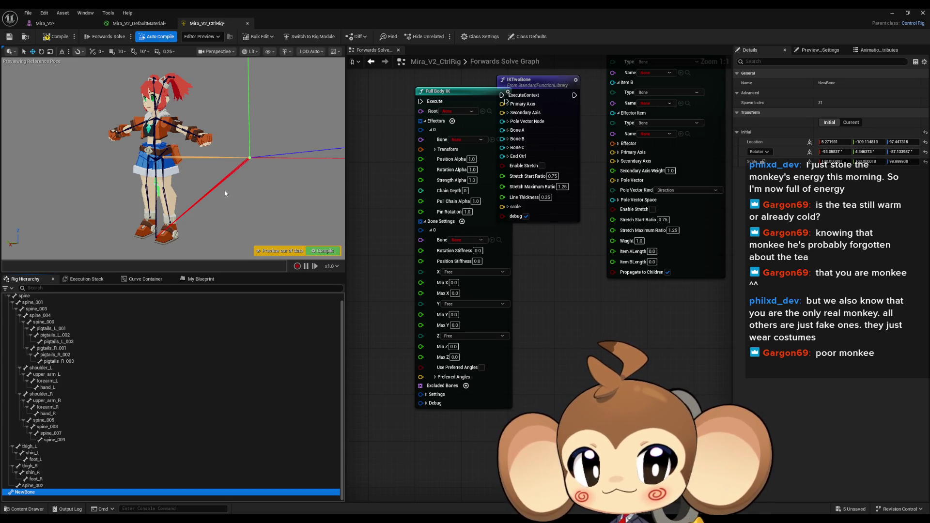
pyautogui.click(834, 141)
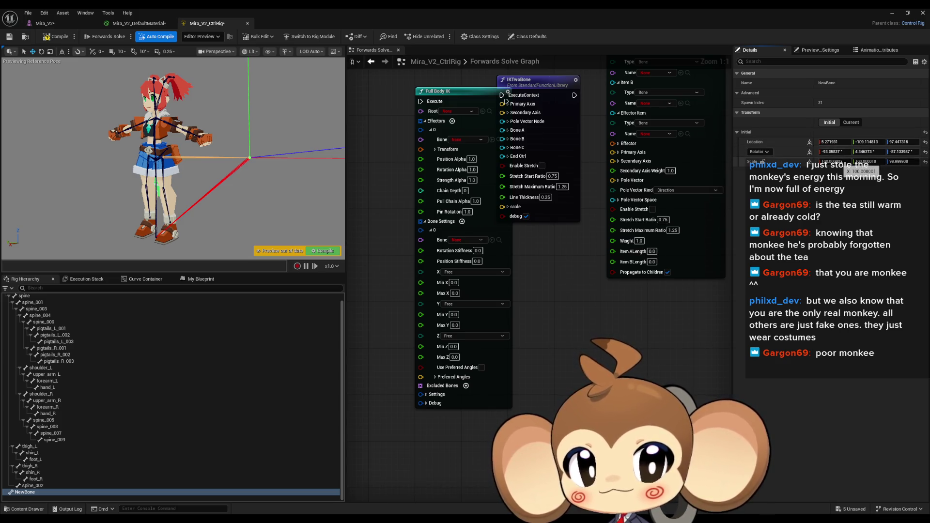
# - Set NewBone's initial scale to 1, 1, 1
pyautogui.click(842, 162)
pyautogui.write('1')
pyautogui.press('Tab')
pyautogui.write('1')
pyautogui.press('Tab')
pyautogui.write('1')
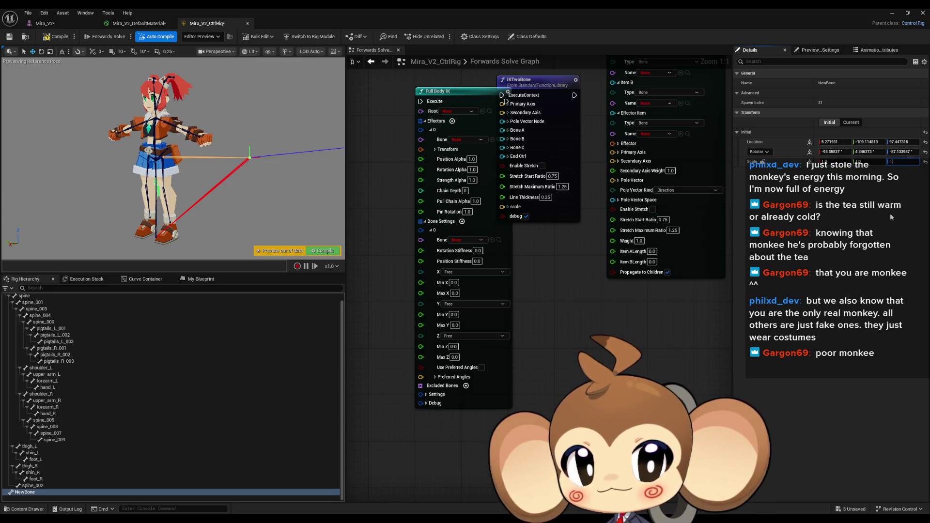
pyautogui.press('Return')
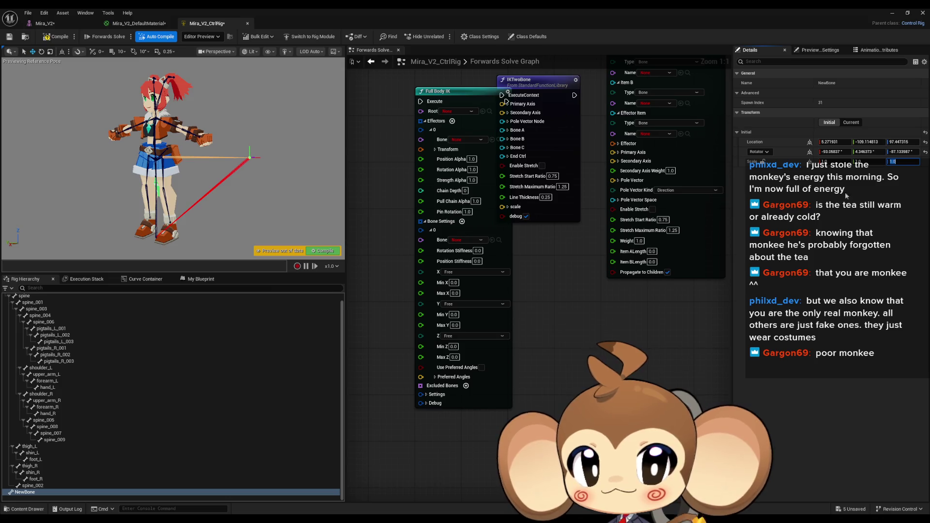
# - Set NewBone's initial rotation to 0, 0, 0
pyautogui.click(839, 152)
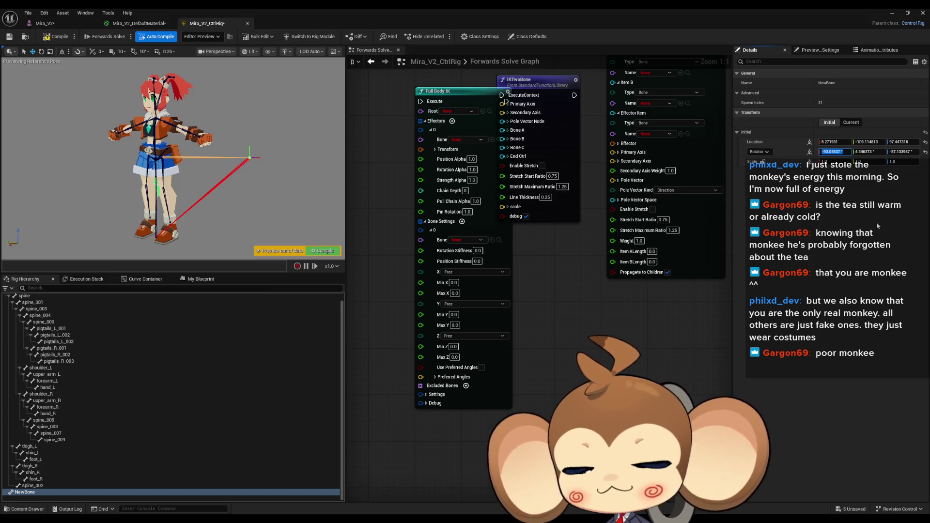
pyautogui.write('0')
pyautogui.press('Tab')
pyautogui.write('0')
pyautogui.press('Tab')
pyautogui.write('0')
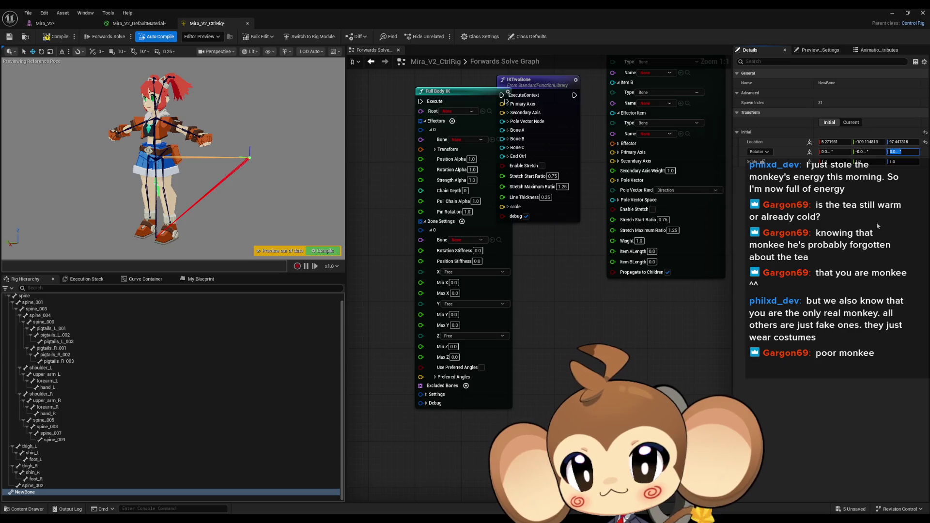
pyautogui.hotkey('shift', 'Tab')
pyautogui.hotkey('shift', 'Tab')
pyautogui.hotkey('shift', 'Tab')
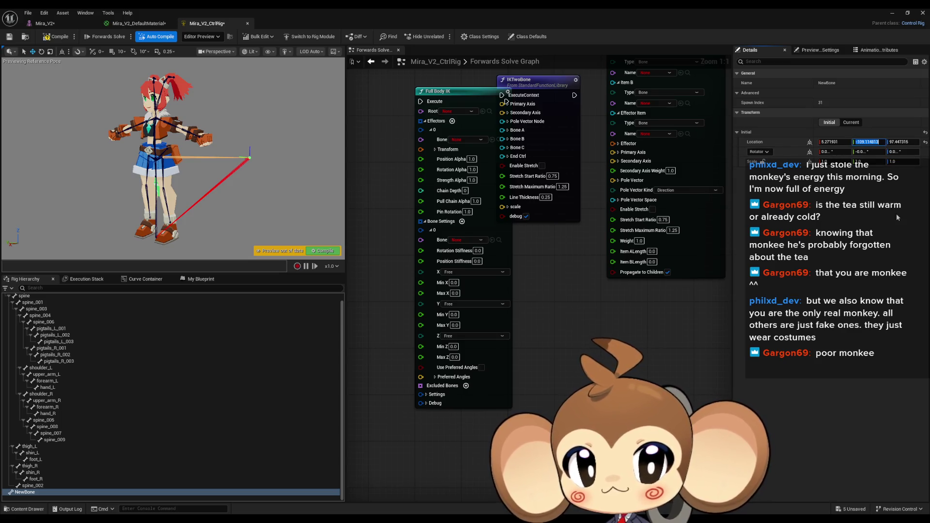
# - Set NewBone's initial location to 100, 0, 0 and frame it in view
pyautogui.write('0')
pyautogui.press('Tab')
pyautogui.write('0')
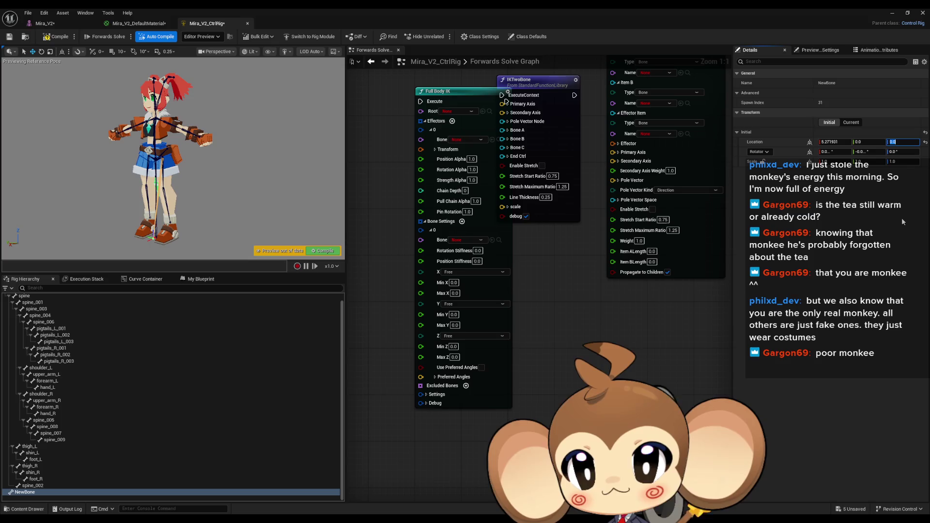
pyautogui.hotkey('shift', 'Tab')
pyautogui.hotkey('shift', 'Tab')
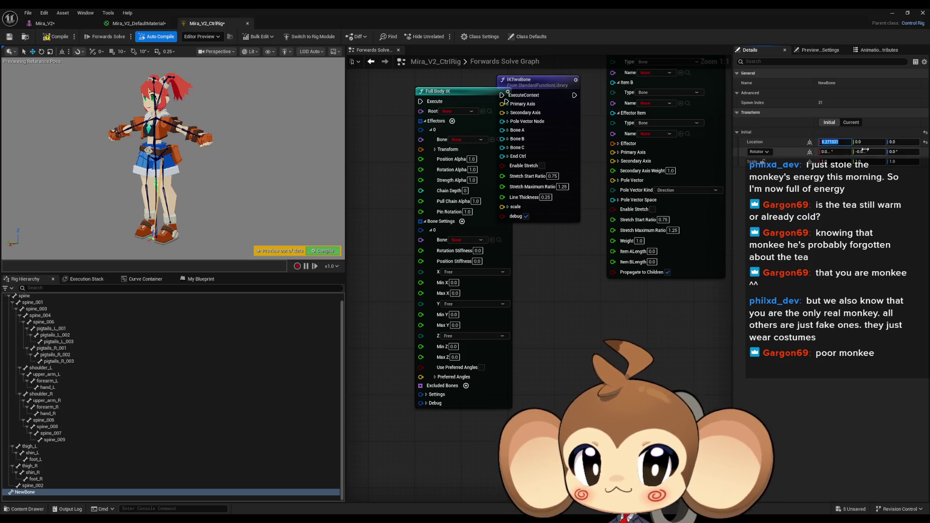
pyautogui.write('100')
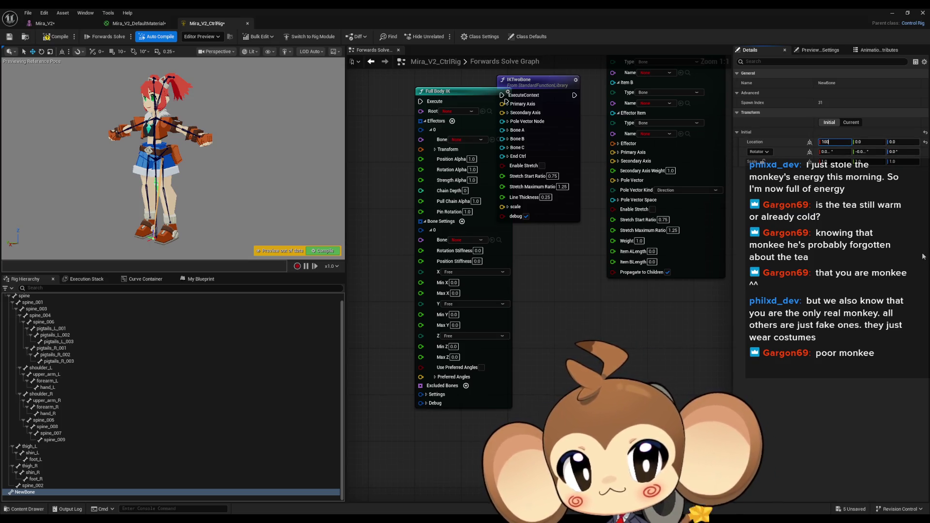
pyautogui.press('Return')
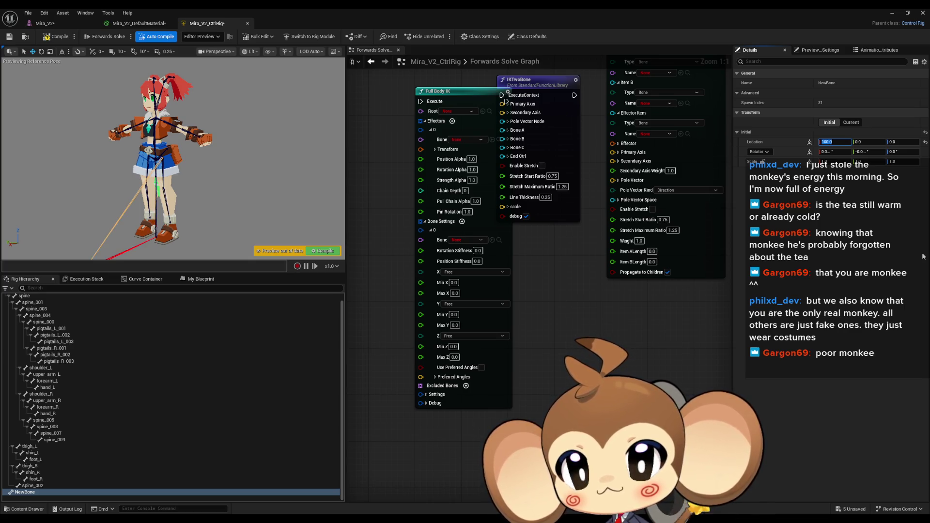
pyautogui.press('f')
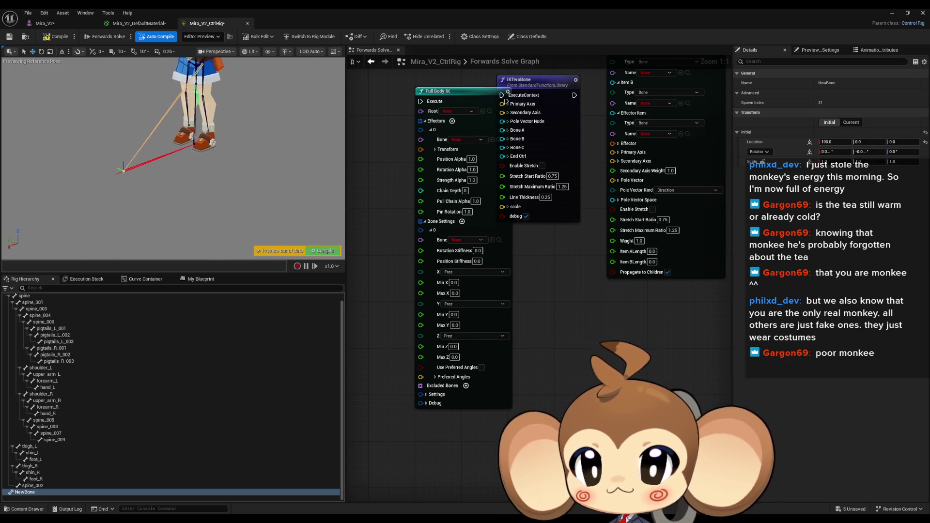
pyautogui.moveTo(284, 204); pyautogui.dragTo(284, 204)
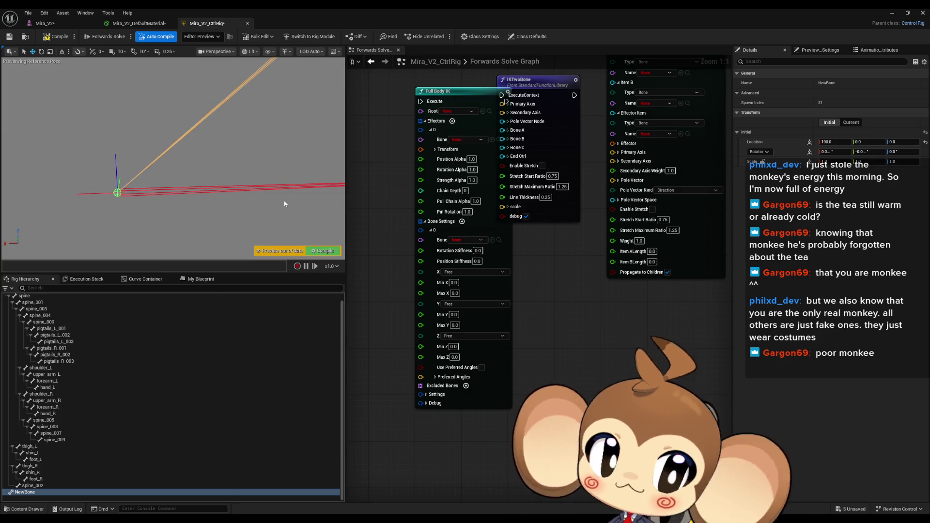
pyautogui.moveTo(285, 204); pyautogui.dragTo(285, 204)
pyautogui.moveTo(283, 143); pyautogui.dragTo(215, 145)
pyautogui.click(283, 144)
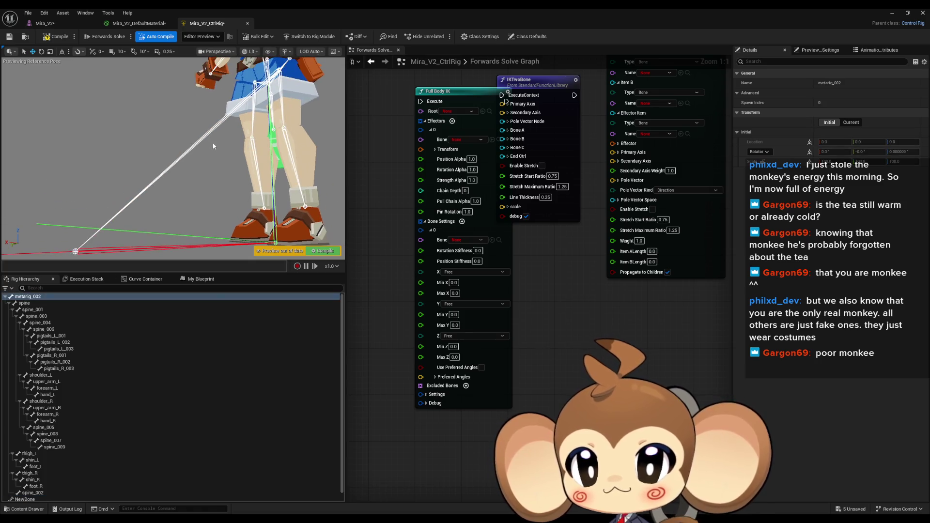
pyautogui.click(198, 143)
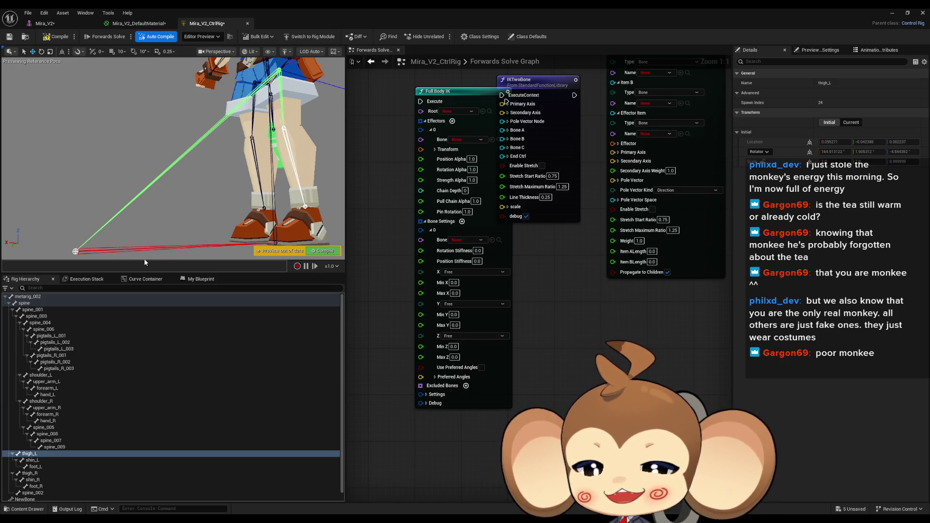
pyautogui.click(124, 249)
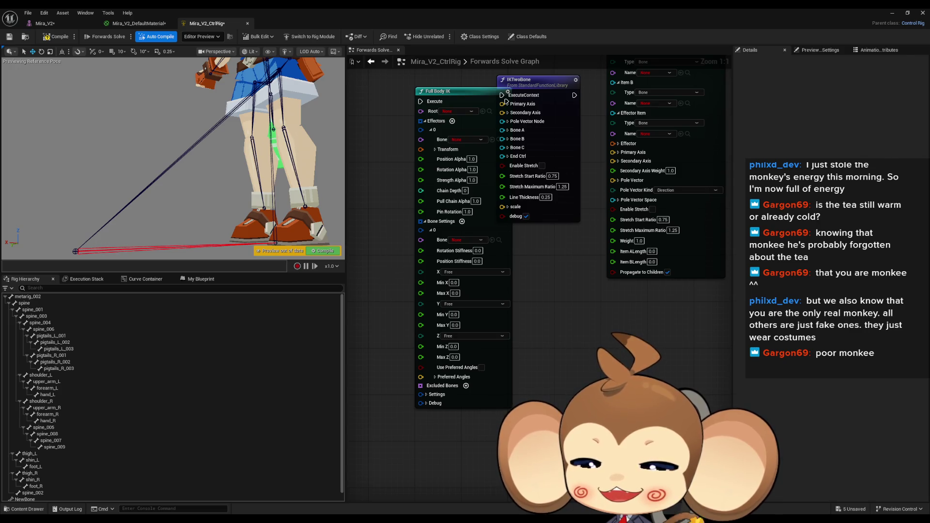
pyautogui.click(102, 250)
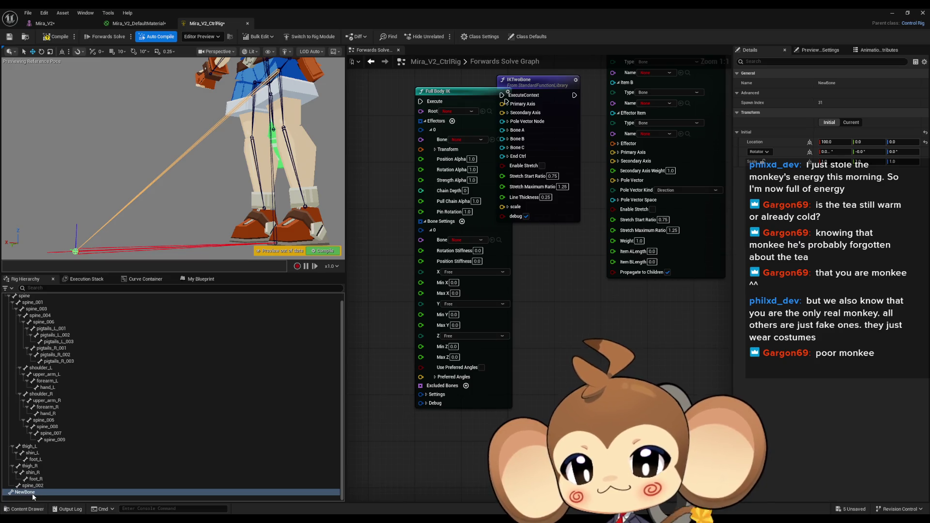
pyautogui.rightClick(32, 493)
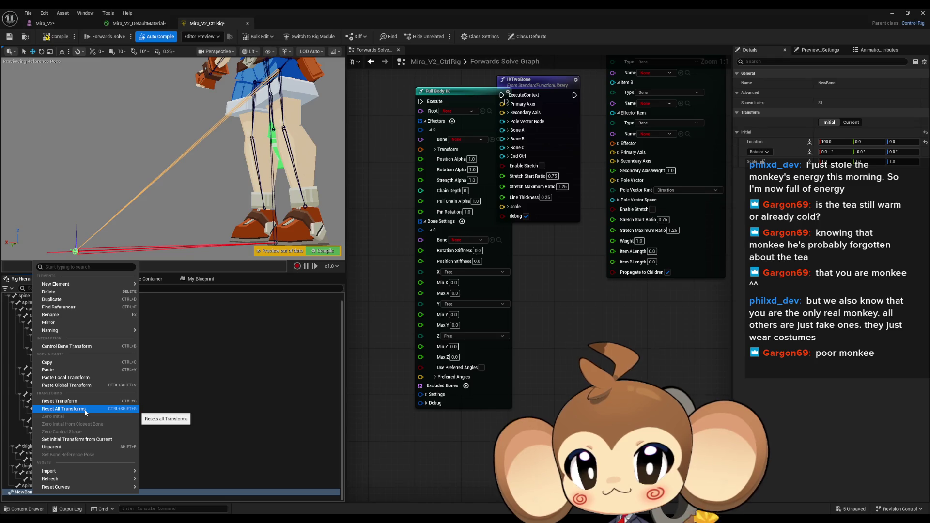
pyautogui.moveTo(77, 331)
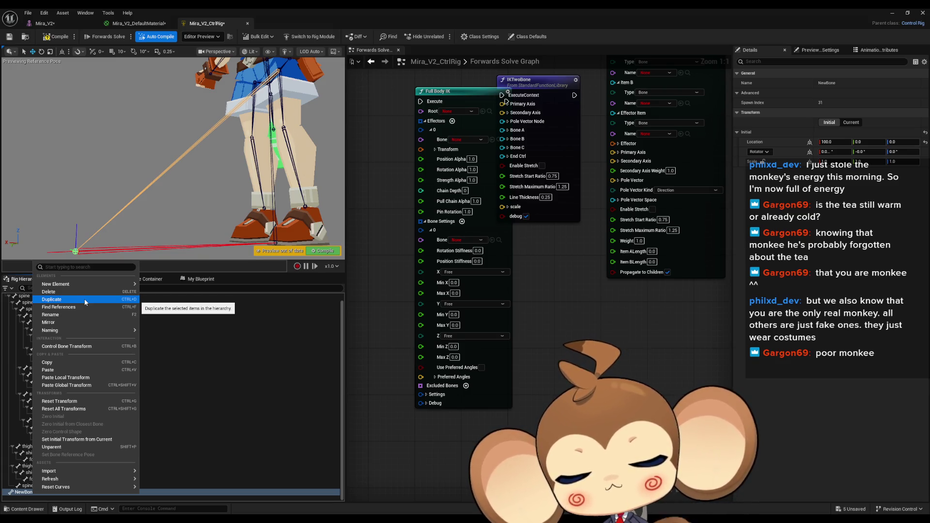
pyautogui.moveTo(117, 194); pyautogui.dragTo(116, 155)
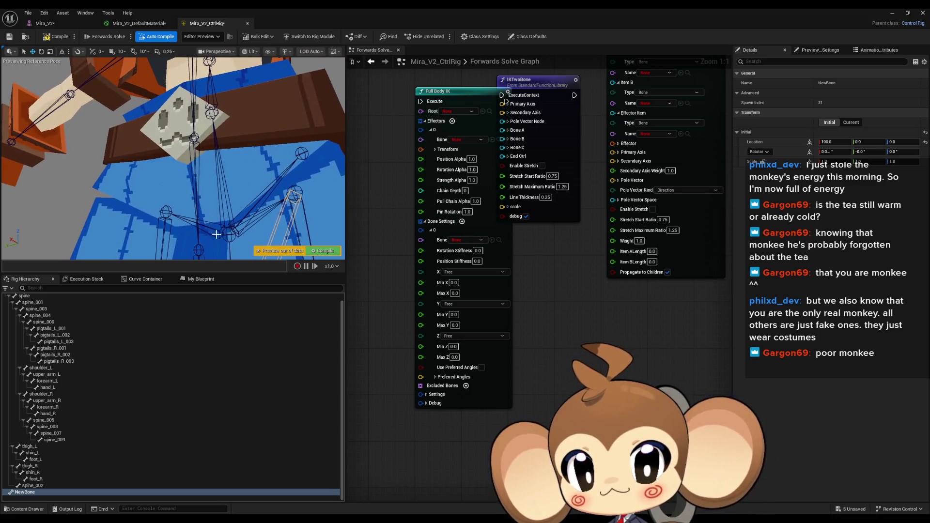
pyautogui.click(213, 228)
pyautogui.press('f')
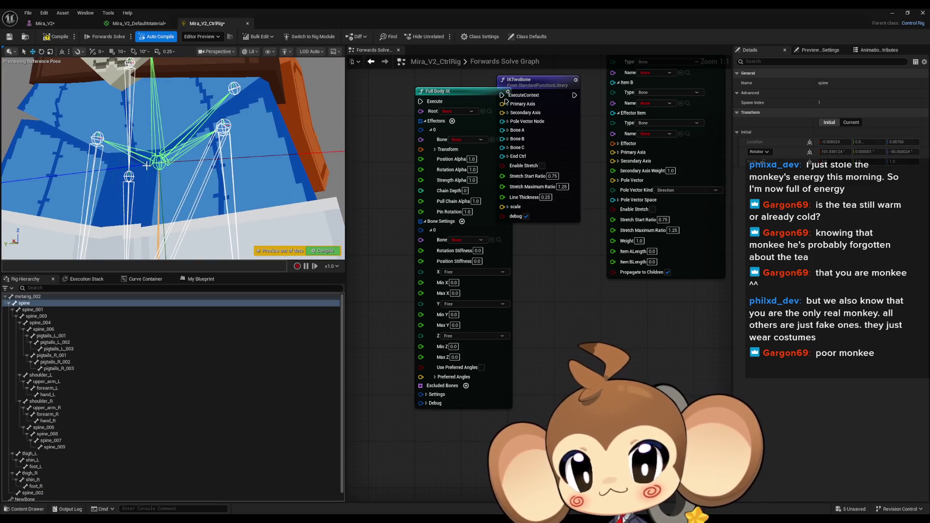
pyautogui.click(95, 169)
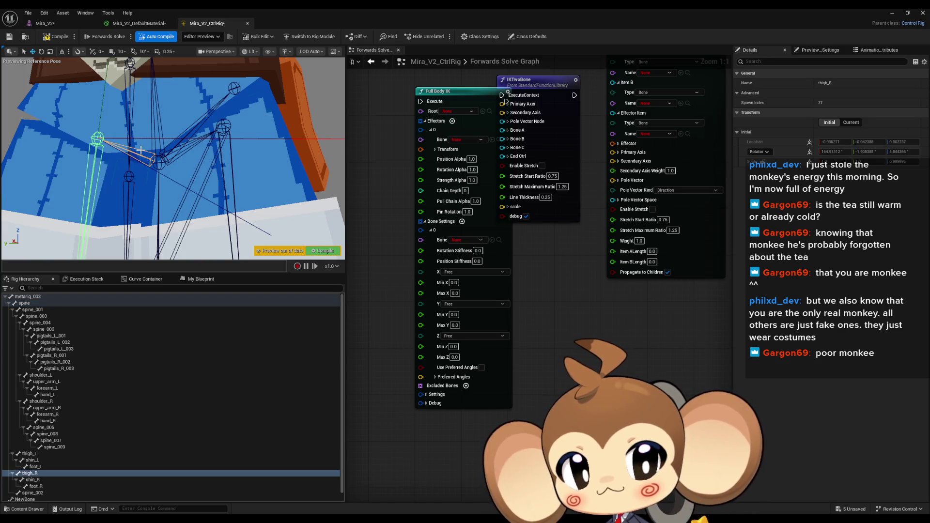
pyautogui.click(141, 151)
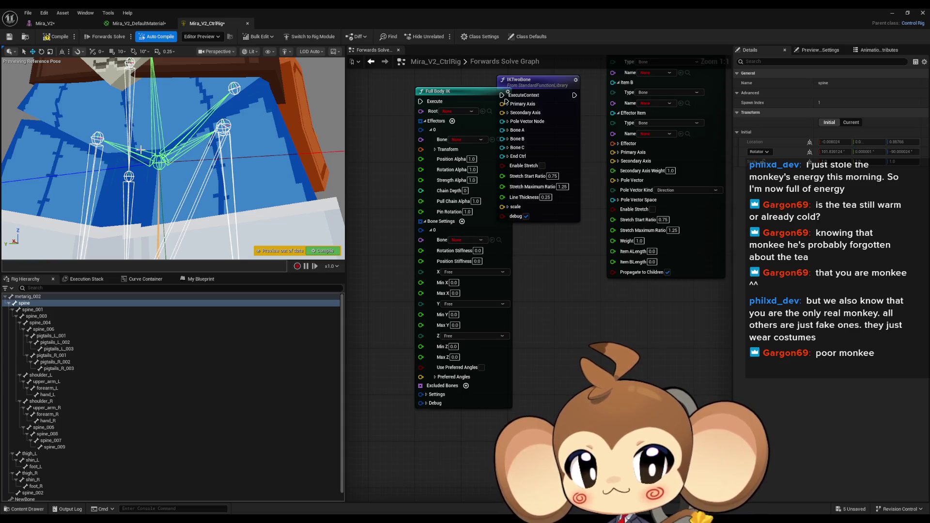
pyautogui.click(98, 168)
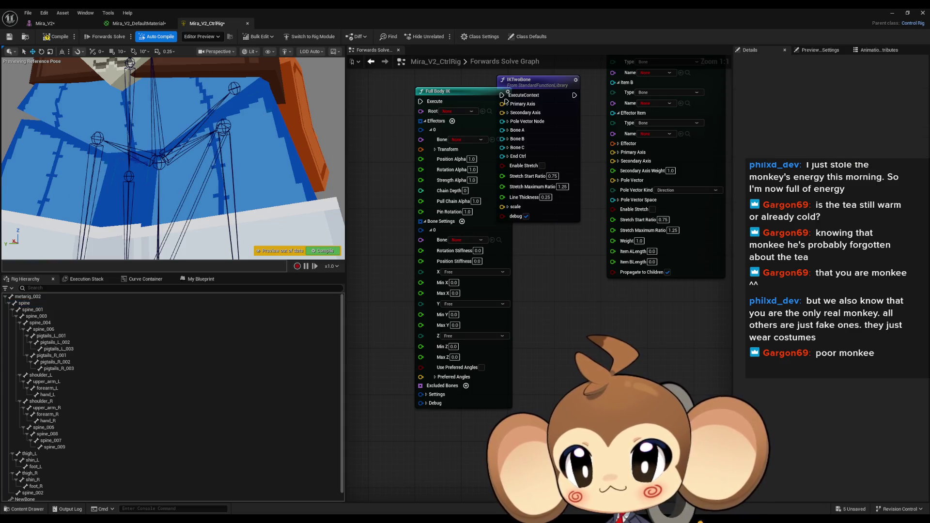
pyautogui.click(97, 164)
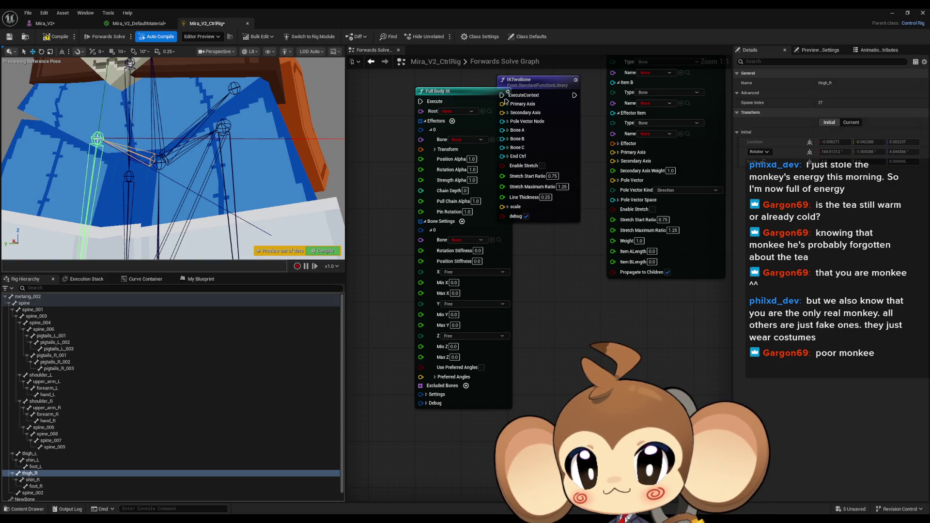
pyautogui.scroll(-5, 143, 145)
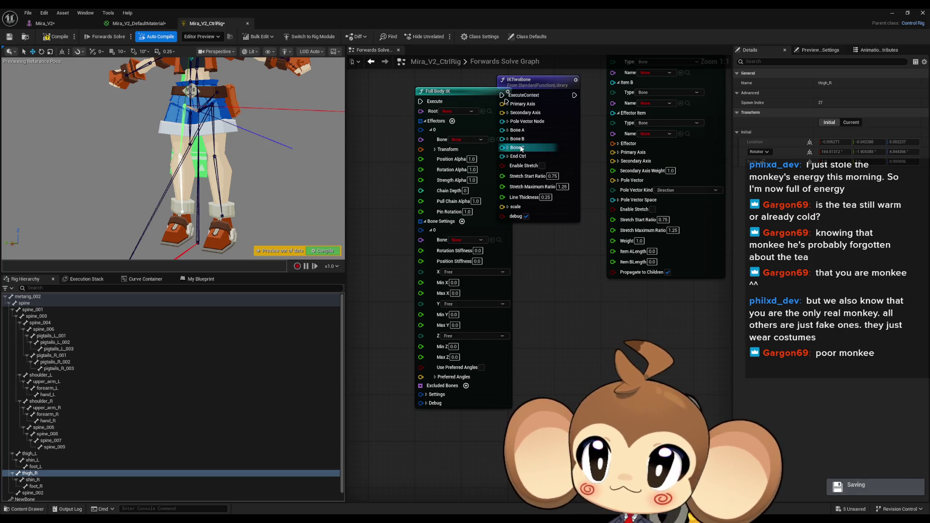
pyautogui.scroll(5, 107, 217)
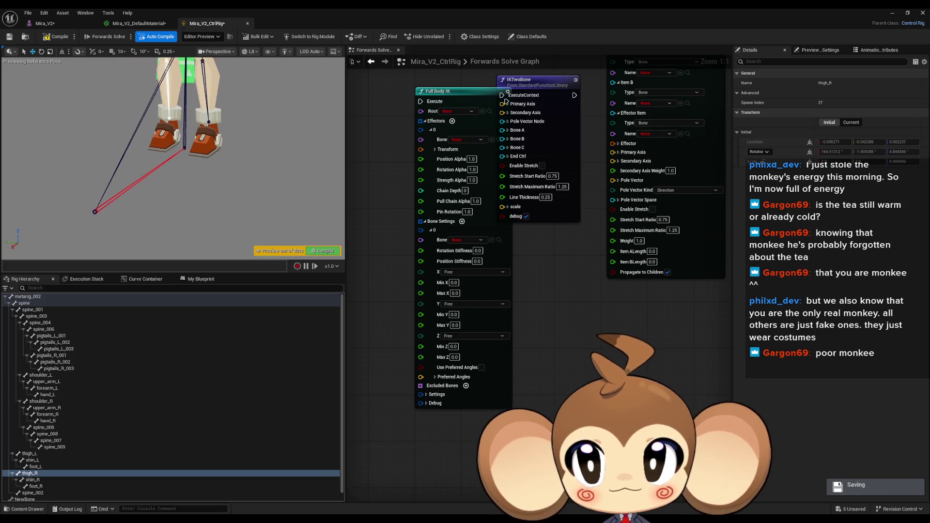
pyautogui.click(107, 213)
pyautogui.click(97, 210)
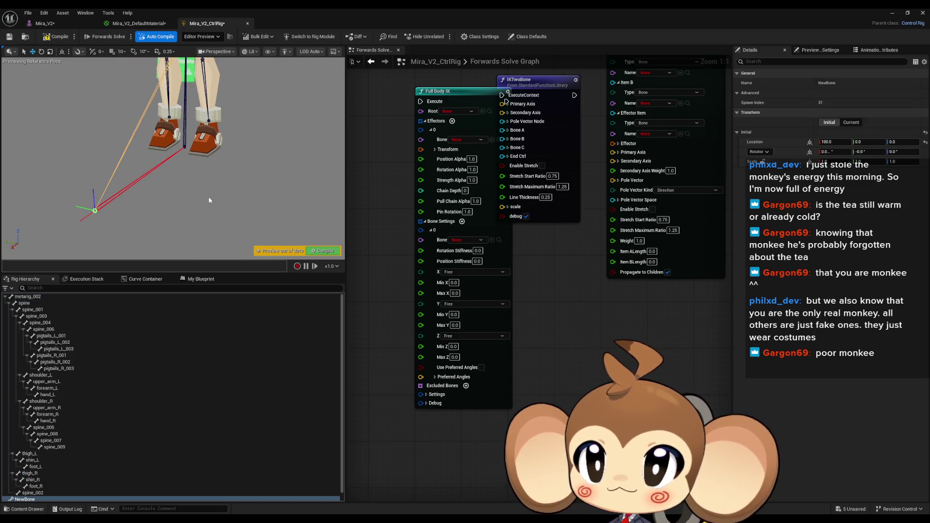
pyautogui.moveTo(208, 196); pyautogui.dragTo(210, 194)
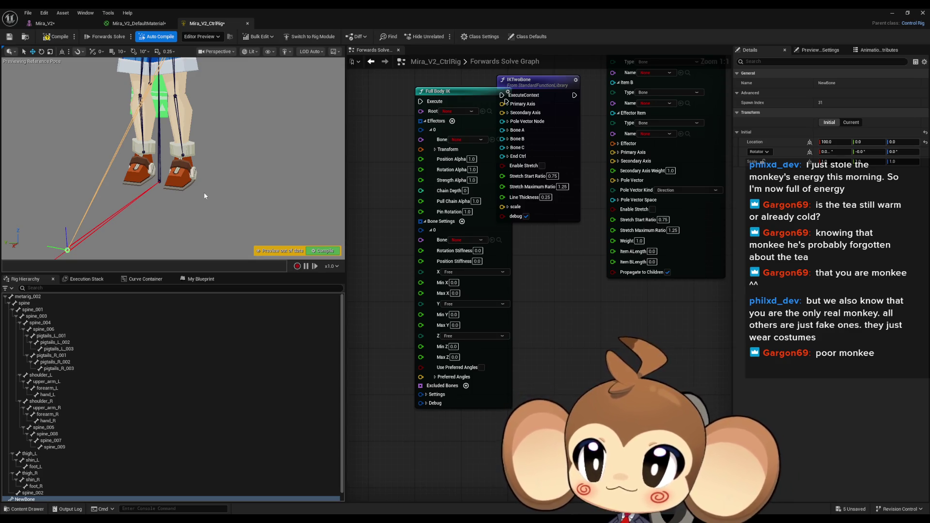
pyautogui.click(141, 160)
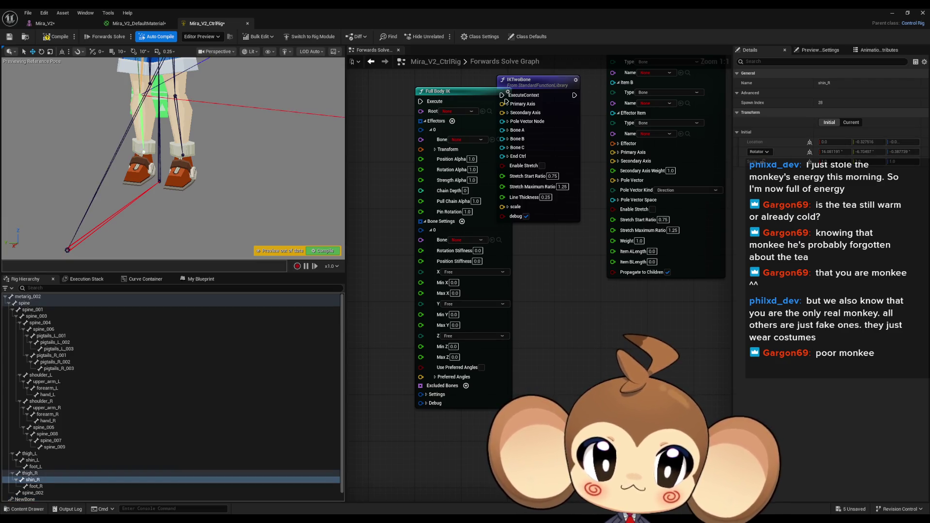
pyautogui.click(67, 249)
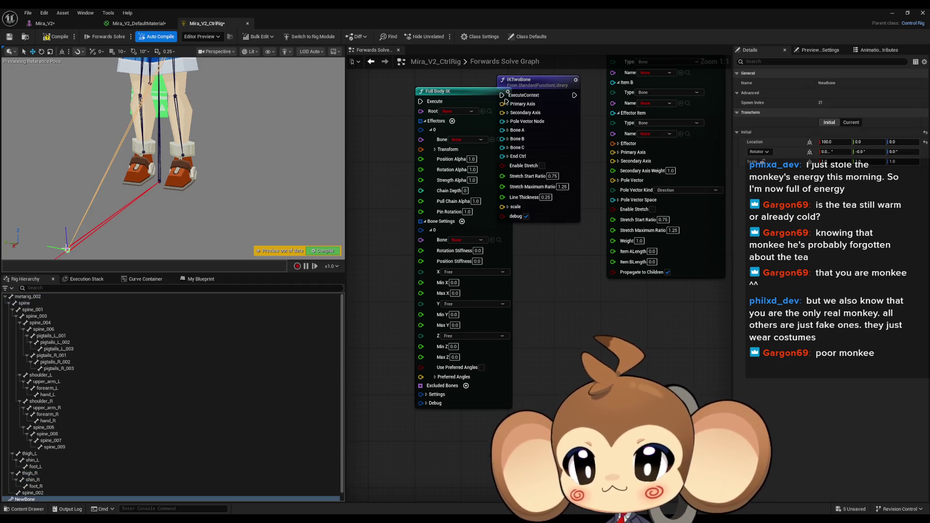
# - Set NewBone's initial Location Y to 0.32 and select shin_R to compare
pyautogui.click(875, 144)
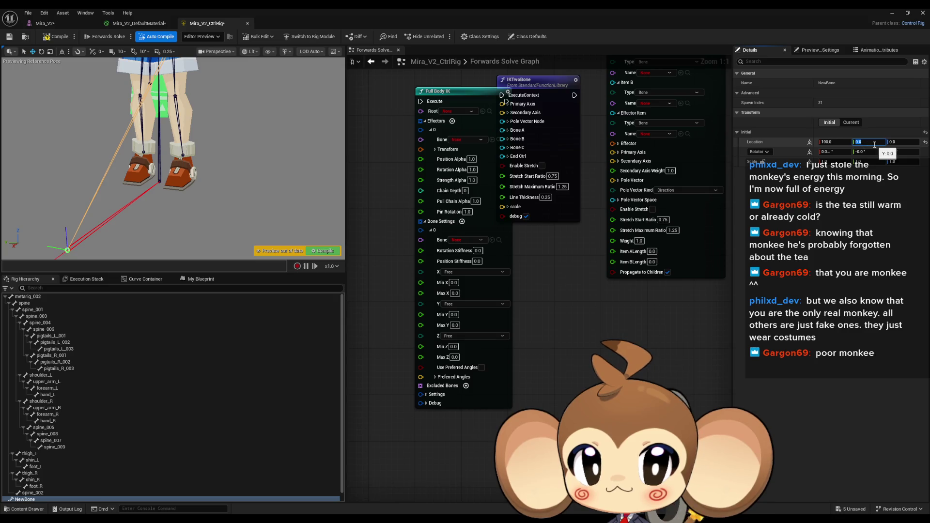
pyautogui.write('0.')
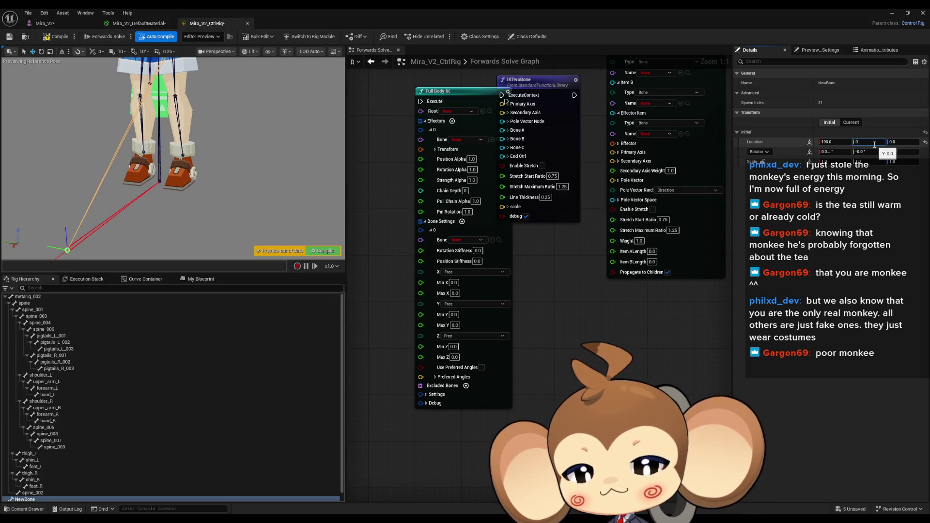
pyautogui.write('32')
pyautogui.press('Return')
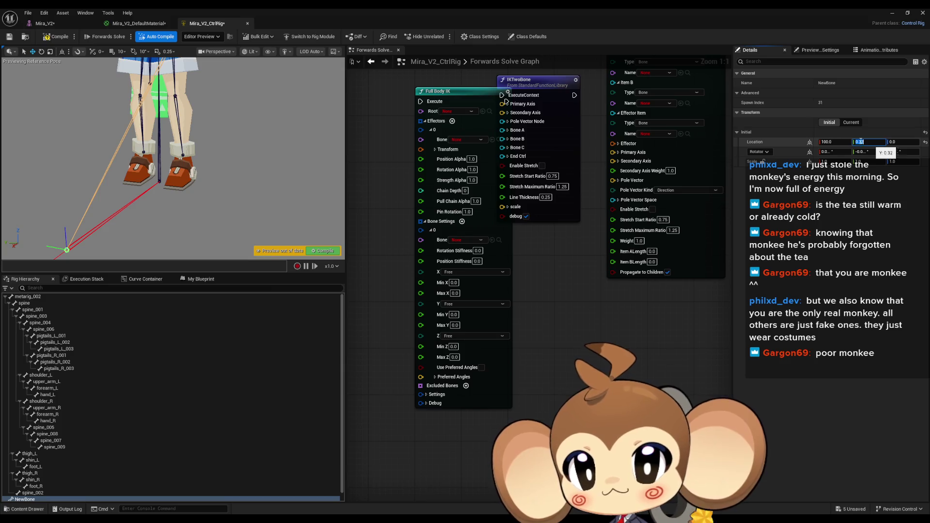
pyautogui.moveTo(203, 146); pyautogui.dragTo(221, 125)
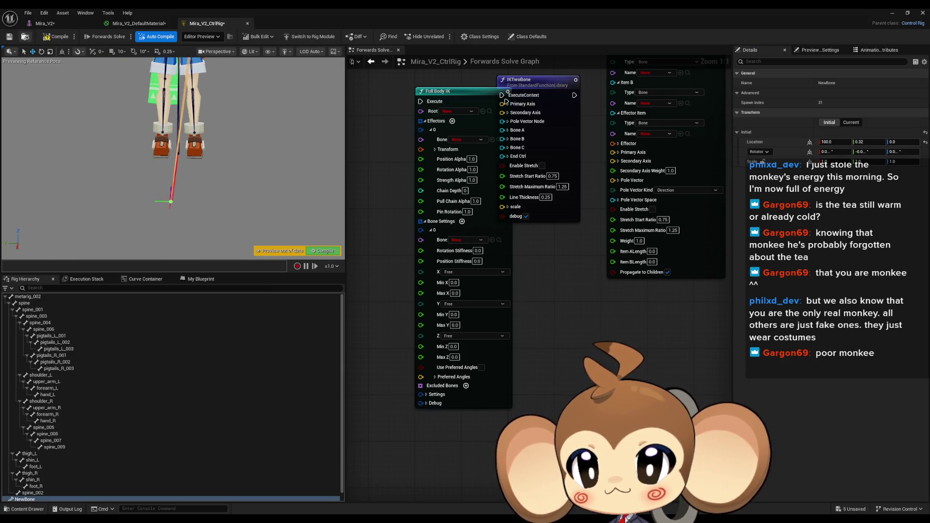
pyautogui.moveTo(151, 169)
pyautogui.mouseDown()
pyautogui.moveTo(54, 92)
pyautogui.moveTo(55, 139)
pyautogui.mouseUp()
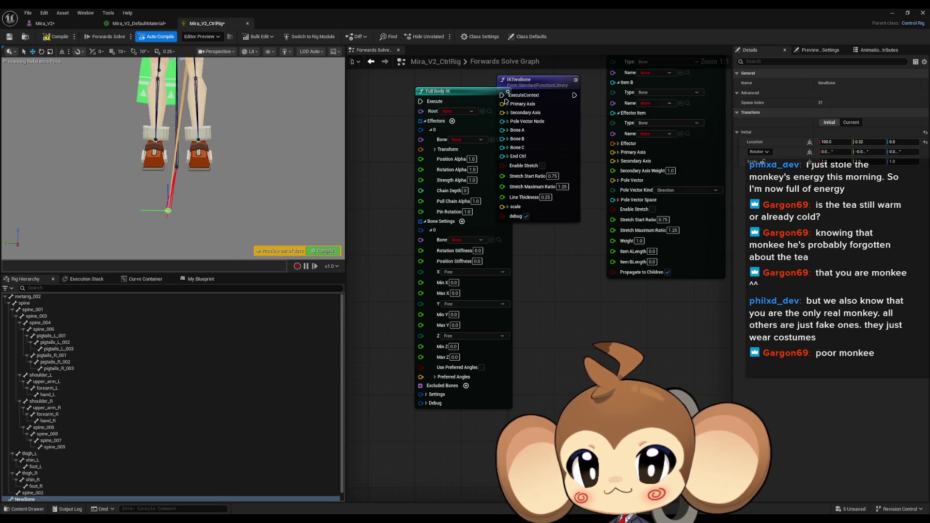
pyautogui.click(155, 141)
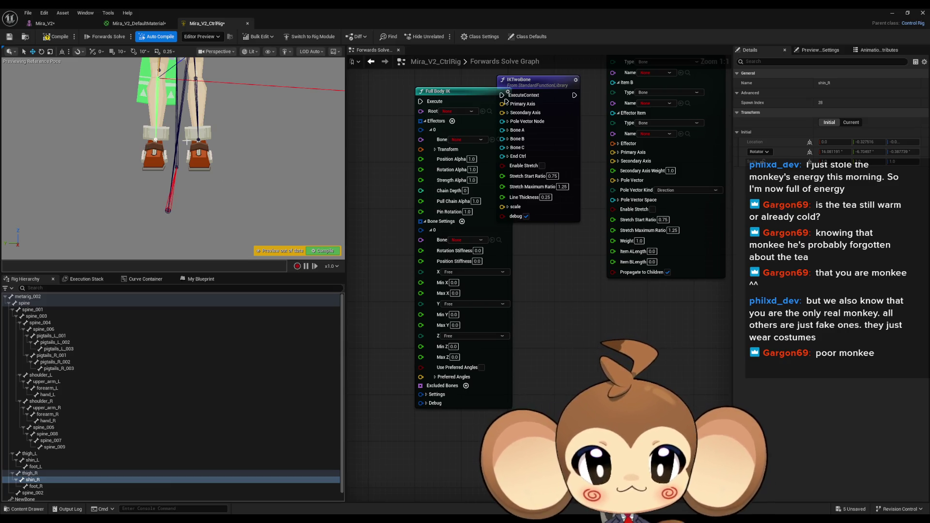
# - Switch Details to Current values and edit NewBone's current Location Y
pyautogui.click(851, 122)
pyautogui.click(870, 142)
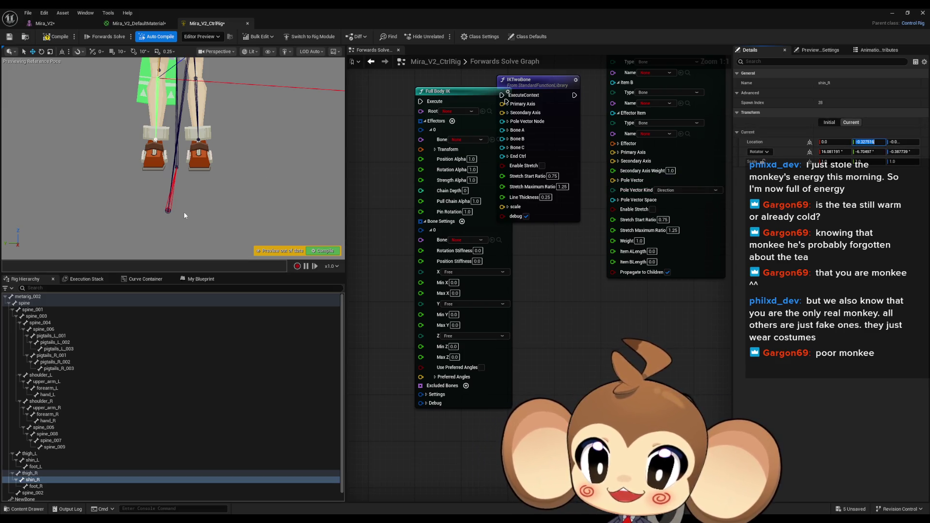
pyautogui.click(167, 210)
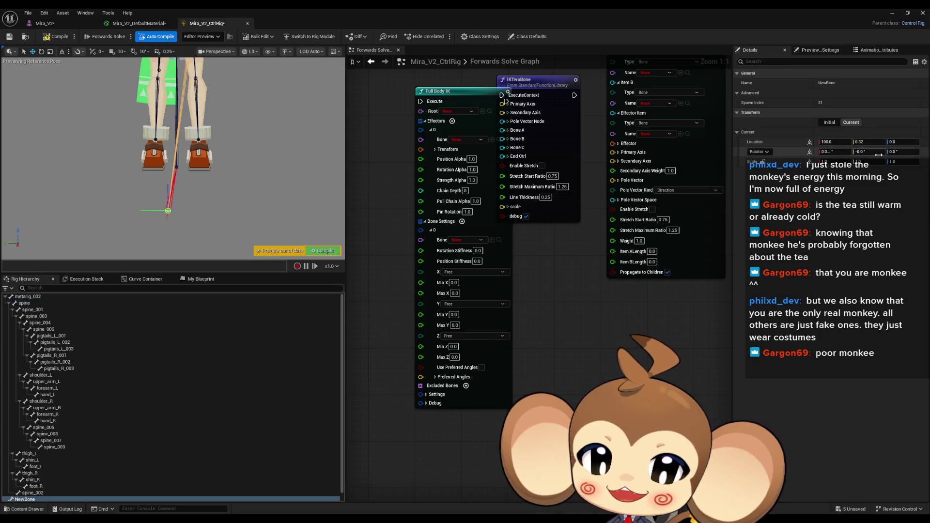
pyautogui.click(866, 142)
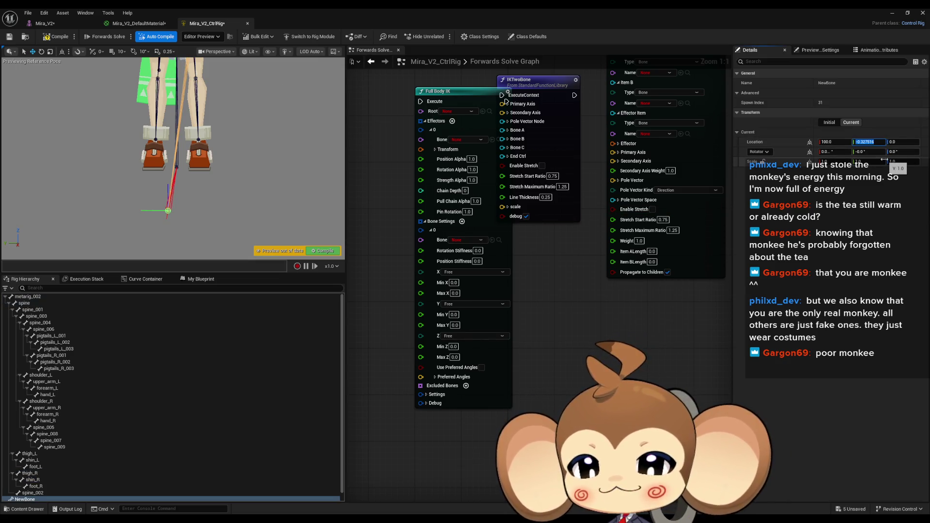
pyautogui.press('Right')
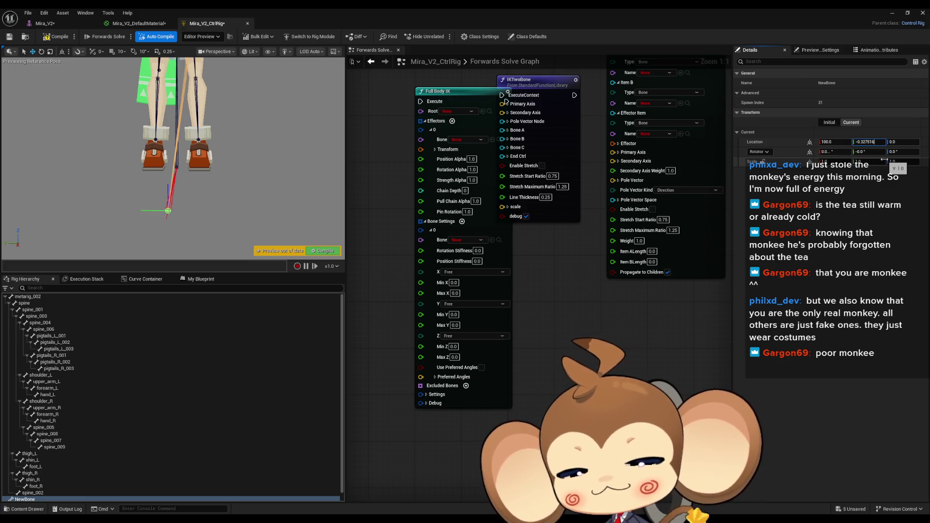
pyautogui.hotkey('ctrl', 'a')
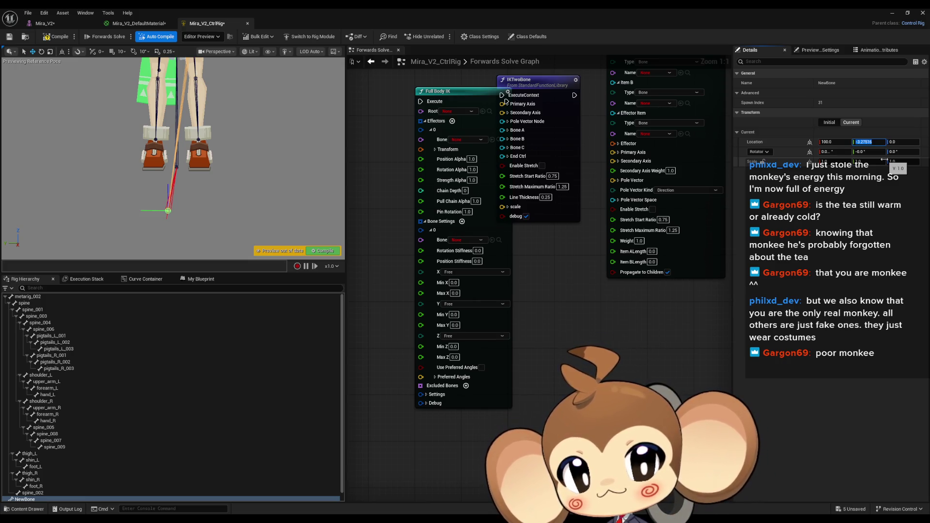
pyautogui.press('Right')
pyautogui.hotkey('ctrl', 'a')
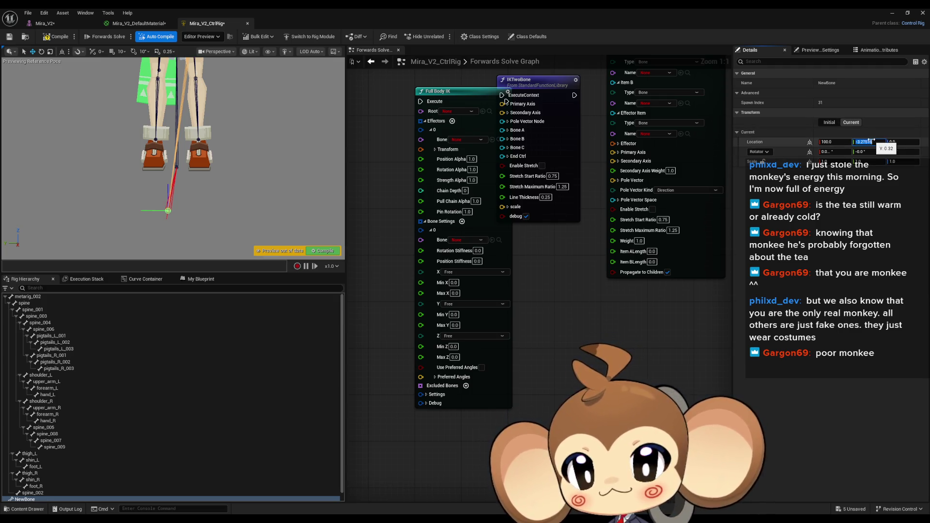
# - Shift the decimal point in NewBone's Location Y, making it negative, and compile the rig
pyautogui.press('Right')
pyautogui.press('Left')
pyautogui.press('Left')
pyautogui.press('Left')
pyautogui.press('BackSpace')
pyautogui.press('Right')
pyautogui.write('.')
pyautogui.press('Return')
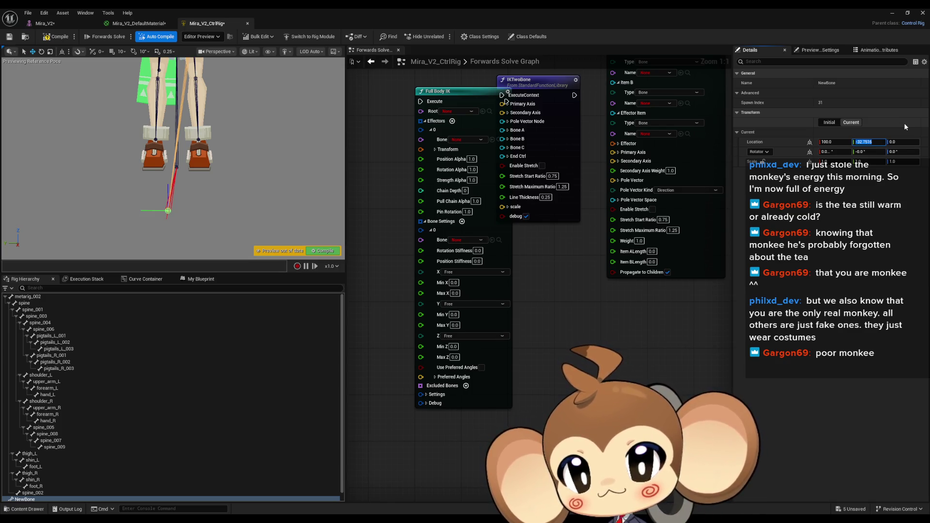
pyautogui.click(263, 190)
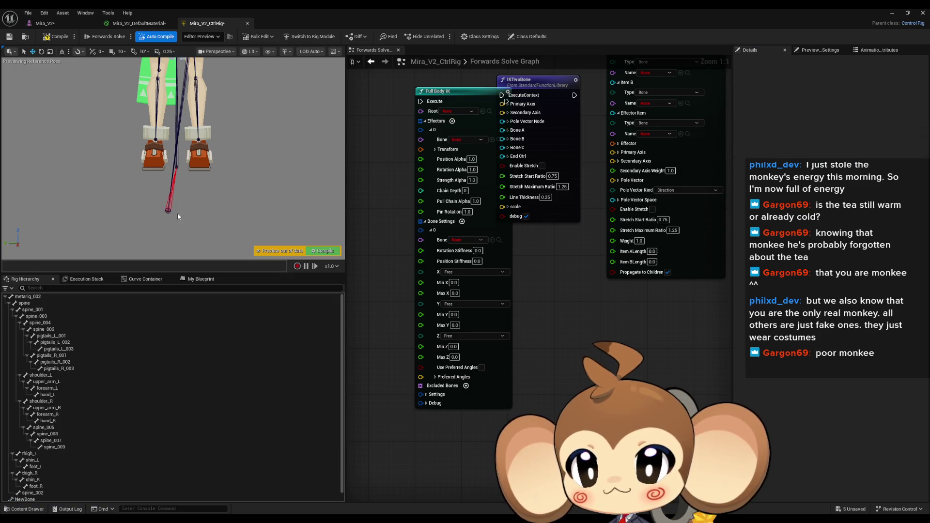
pyautogui.click(61, 37)
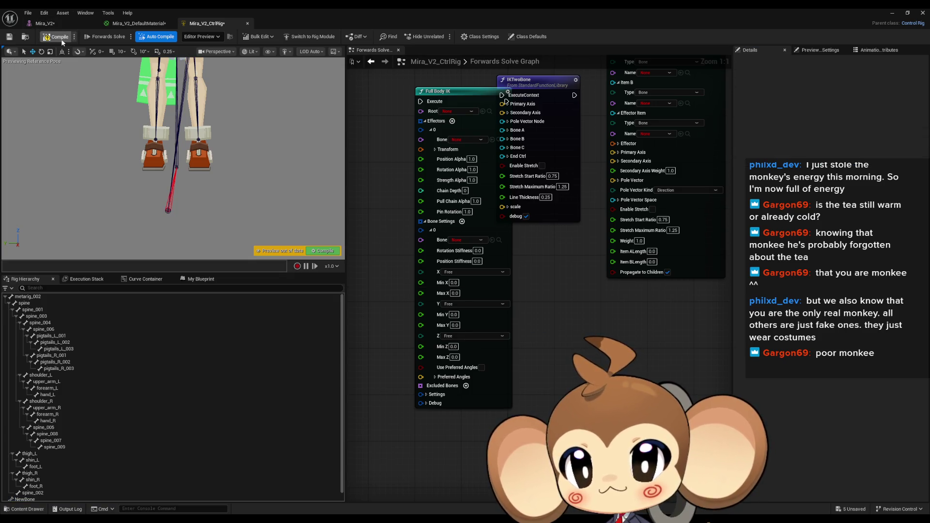
# - Try a multiplied current Location Y on NewBone, then revert it to 0.32
pyautogui.click(168, 211)
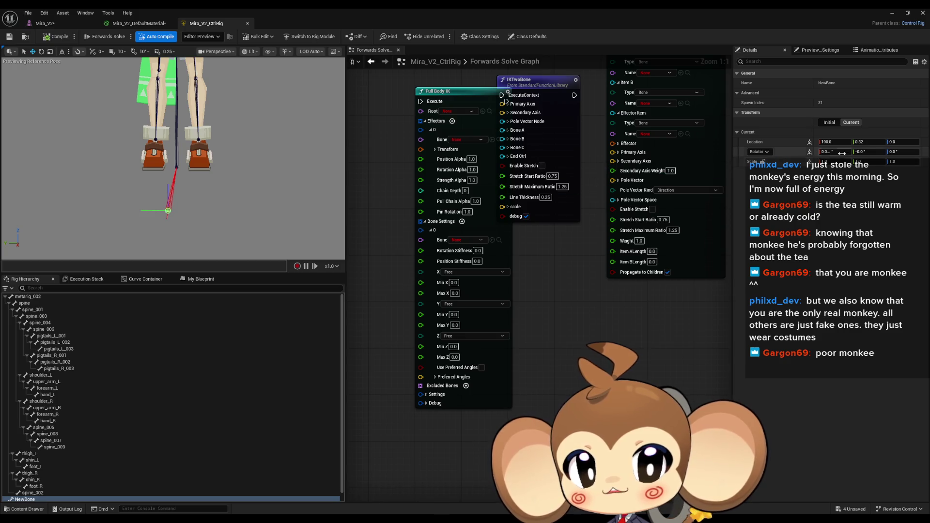
pyautogui.click(872, 142)
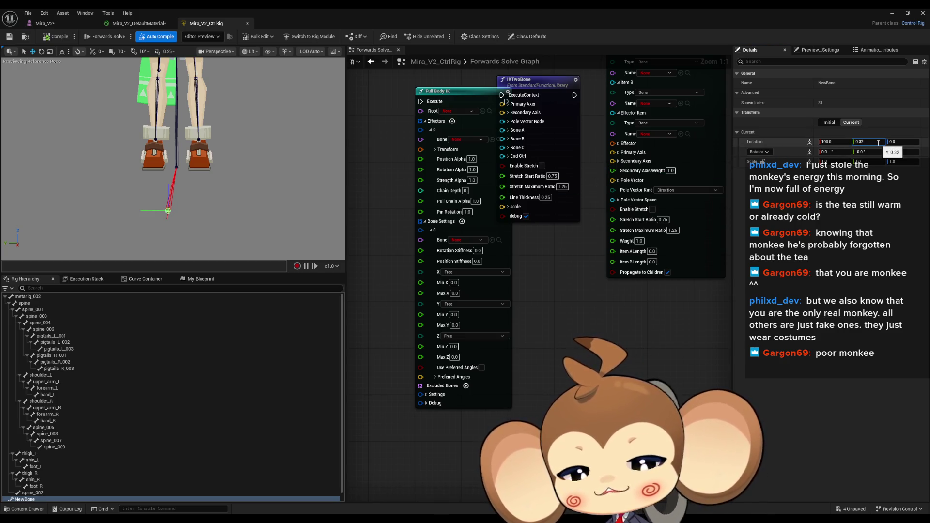
pyautogui.write('+10')
pyautogui.press('Return')
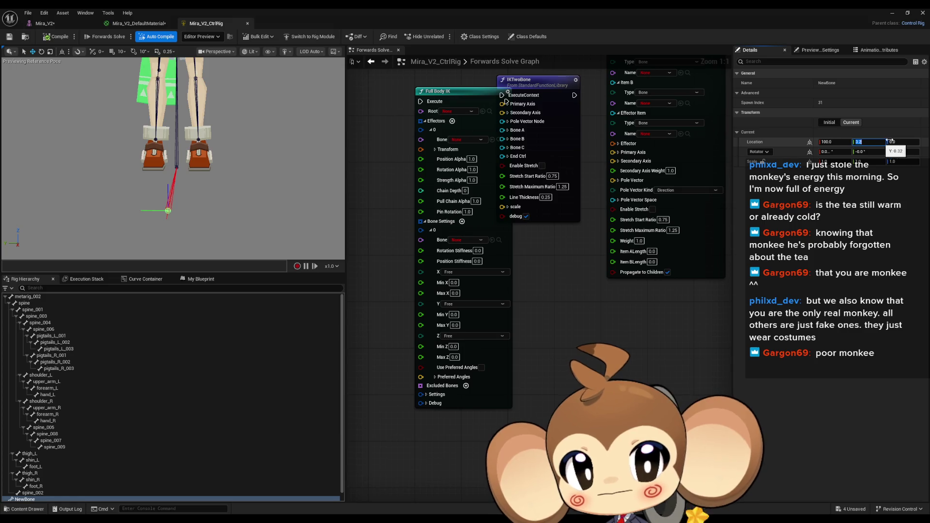
pyautogui.press('Escape')
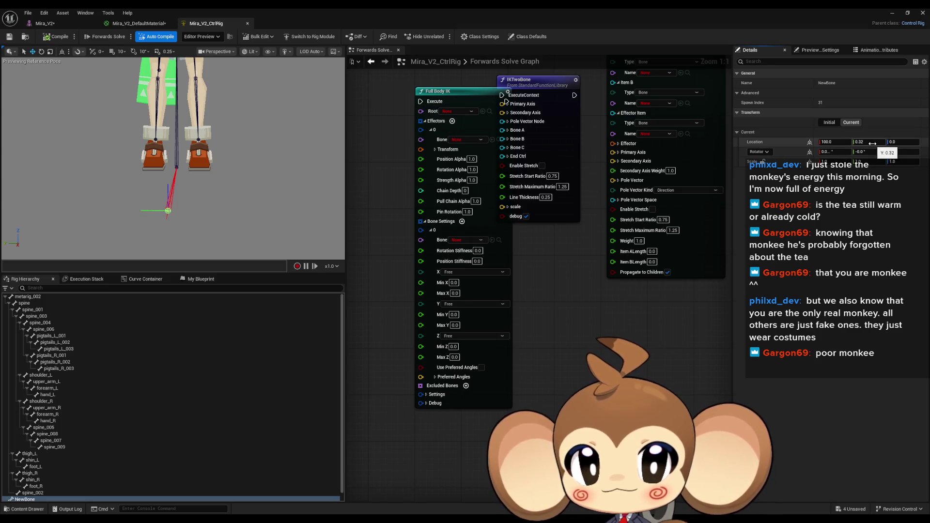
# - Change NewBone's initial Location Y to 3.2, then 32, then drag it to 5.0
pyautogui.click(829, 122)
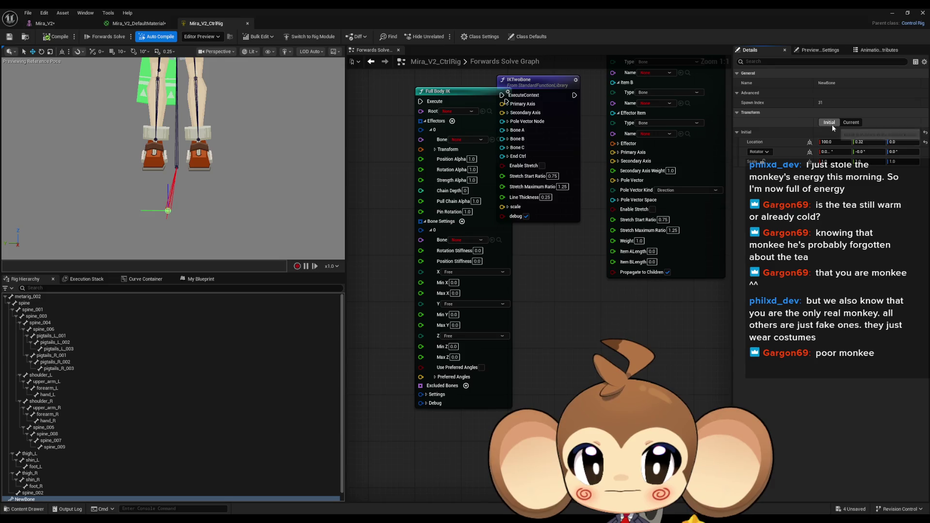
pyautogui.click(883, 145)
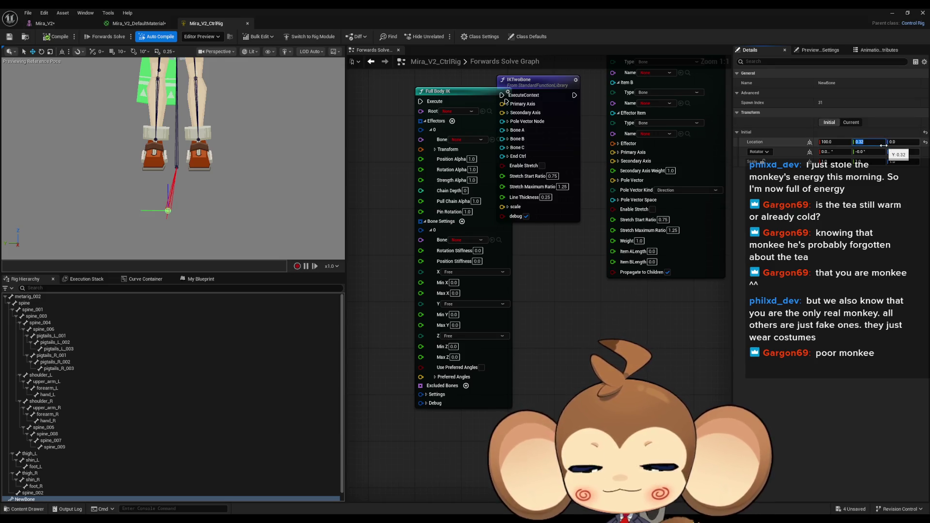
pyautogui.click(883, 145)
pyautogui.write('3.2')
pyautogui.press('Return')
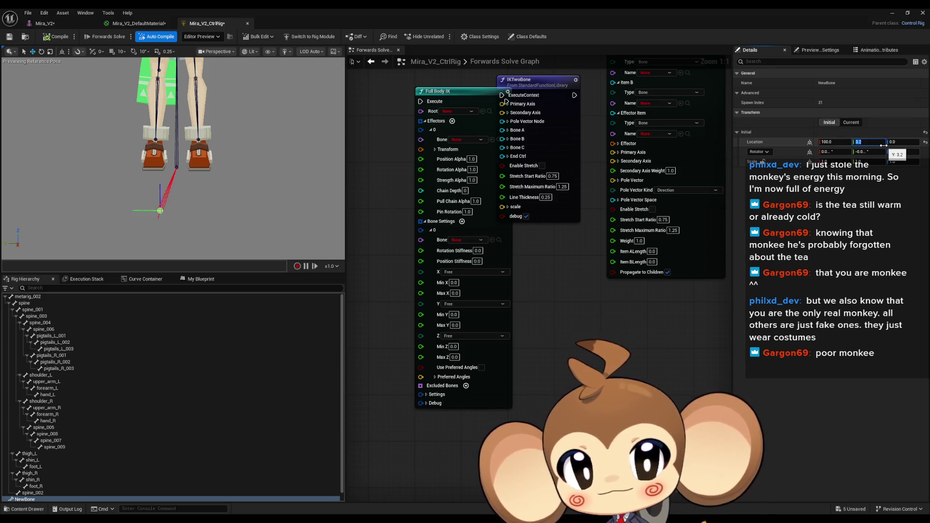
pyautogui.click(884, 145)
pyautogui.write('0')
pyautogui.press('Return')
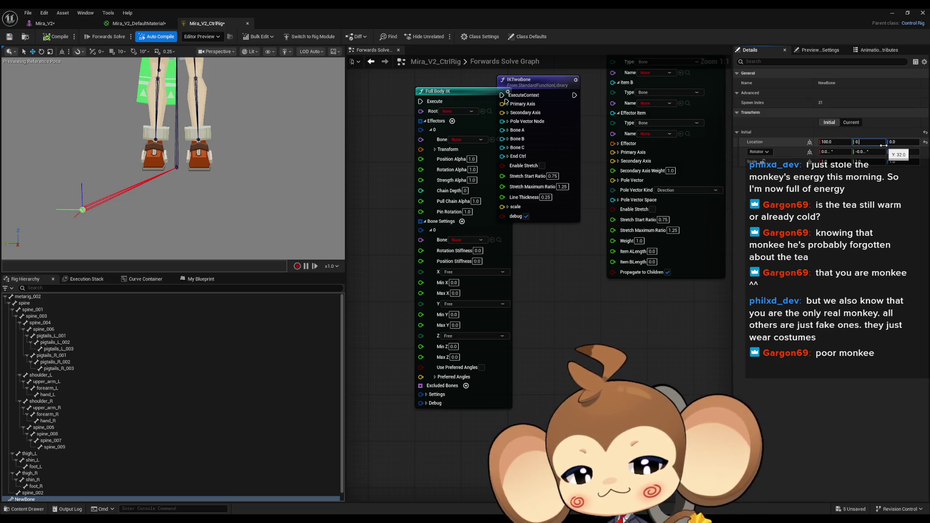
pyautogui.press('Return')
pyautogui.moveTo(884, 145); pyautogui.dragTo(884, 142)
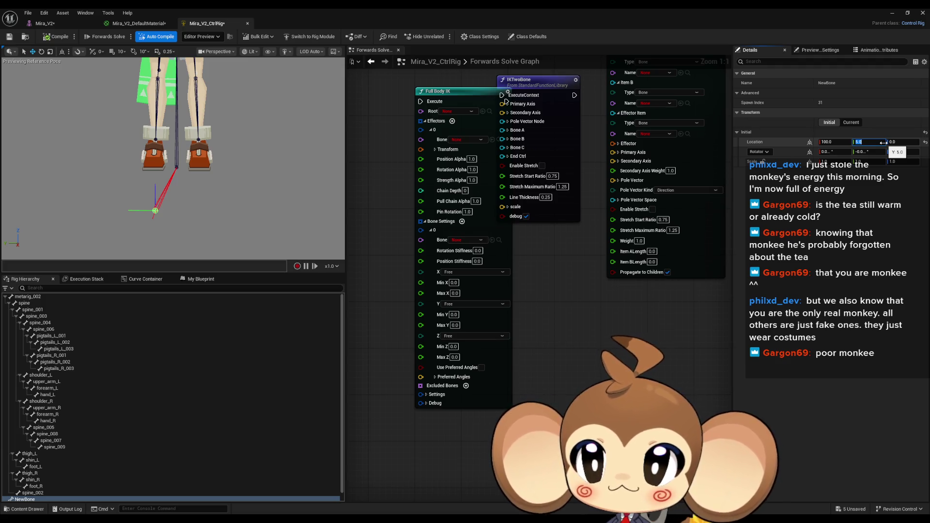
pyautogui.moveTo(884, 143); pyautogui.dragTo(884, 142)
# - Reframe the preview around the feet and select foot_R and thigh_R
pyautogui.moveTo(175, 121); pyautogui.dragTo(174, 208)
pyautogui.moveTo(152, 171)
pyautogui.mouseDown()
pyautogui.moveTo(153, 145)
pyautogui.moveTo(153, 170)
pyautogui.mouseUp()
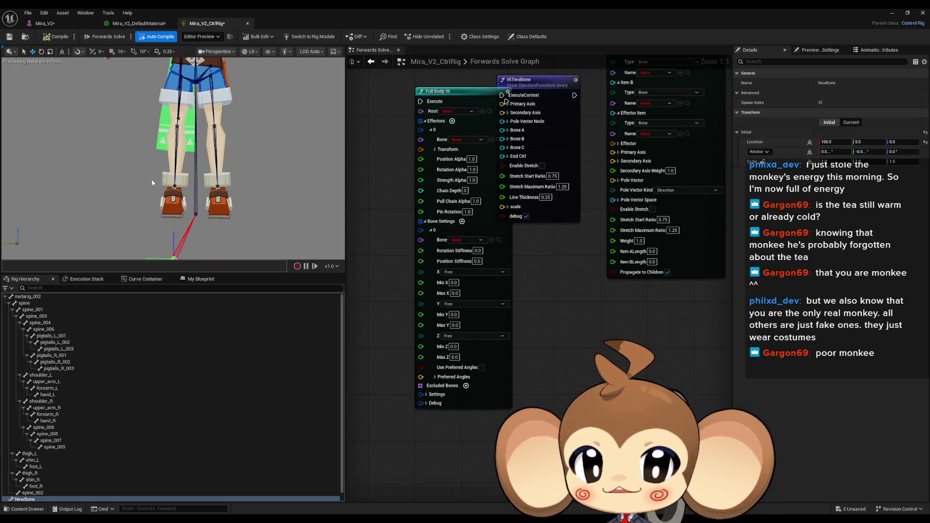
pyautogui.moveTo(196, 219); pyautogui.dragTo(197, 184)
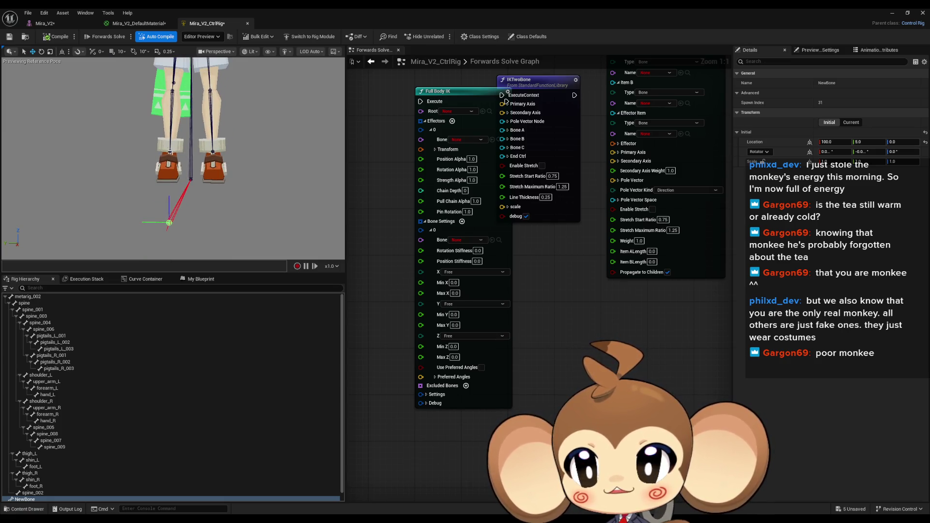
pyautogui.click(169, 154)
pyautogui.moveTo(170, 153); pyautogui.dragTo(170, 126)
pyautogui.click(172, 154)
# - Inspect the spine, thigh_R and NewBone bones, then bring up the preview's camera view list
pyautogui.moveTo(177, 168); pyautogui.dragTo(177, 153)
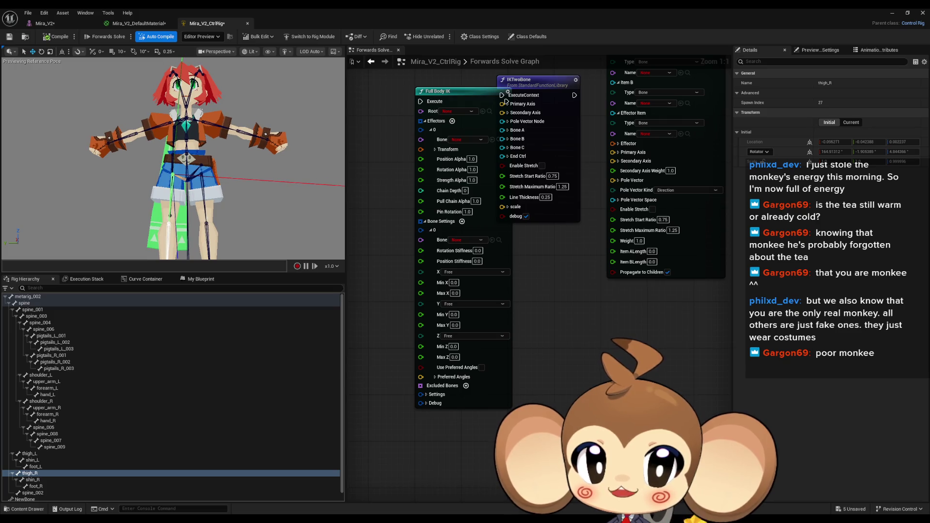
pyautogui.scroll(5, 209, 220)
pyautogui.click(209, 219)
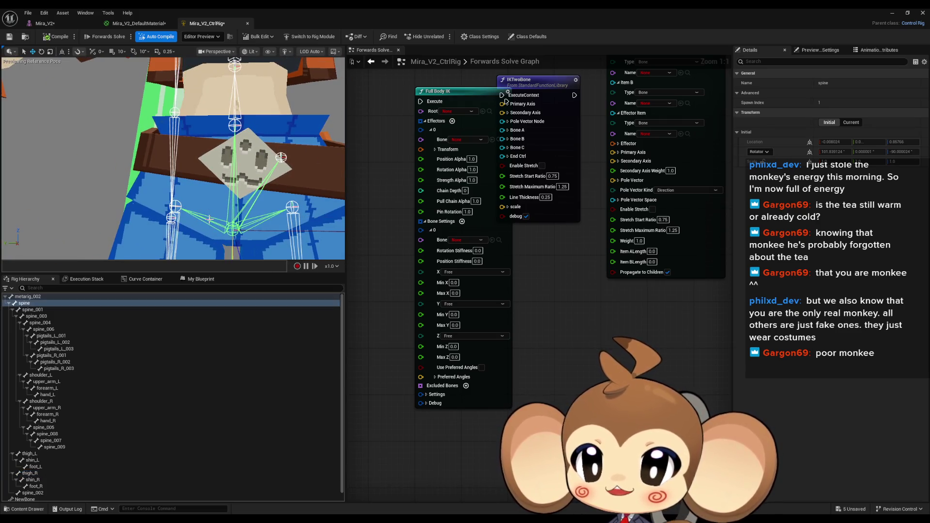
pyautogui.click(176, 207)
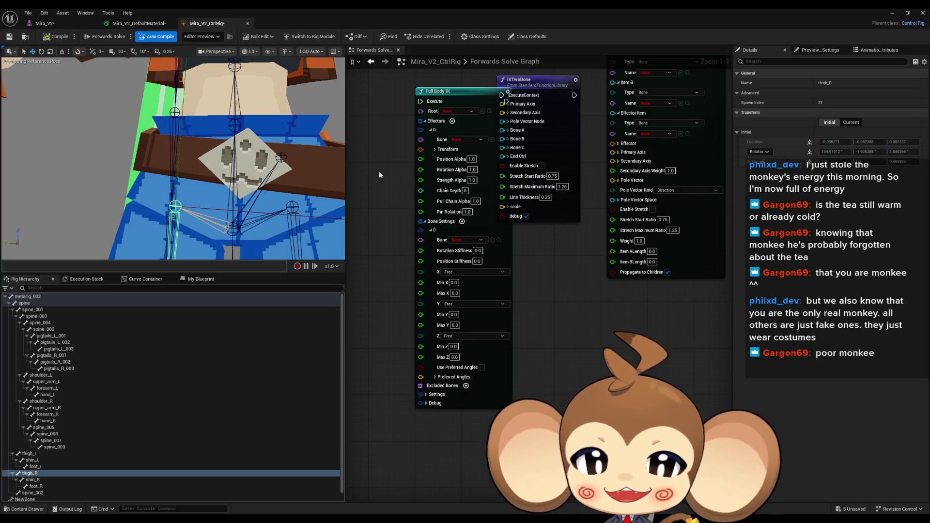
pyautogui.moveTo(300, 167)
pyautogui.mouseDown()
pyautogui.moveTo(308, 133)
pyautogui.moveTo(183, 222)
pyautogui.mouseUp()
pyautogui.click(166, 225)
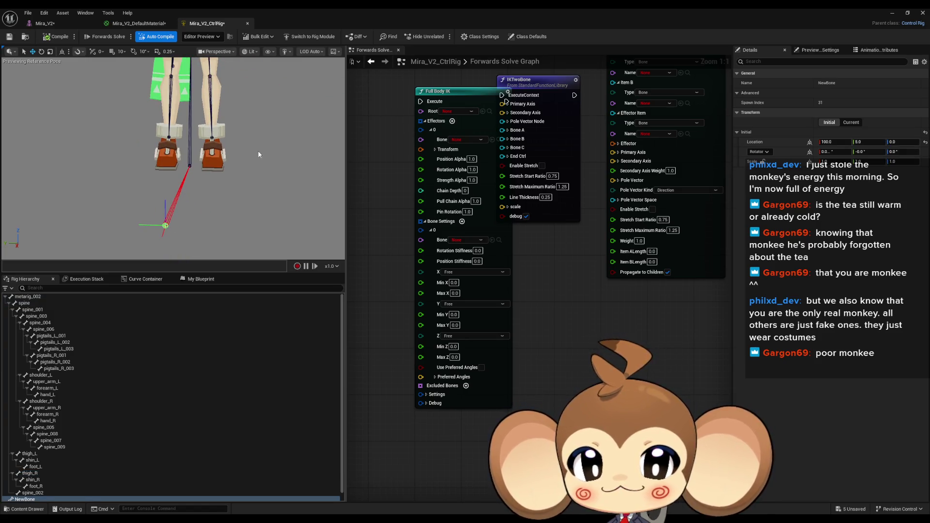
pyautogui.moveTo(244, 157); pyautogui.dragTo(233, 169)
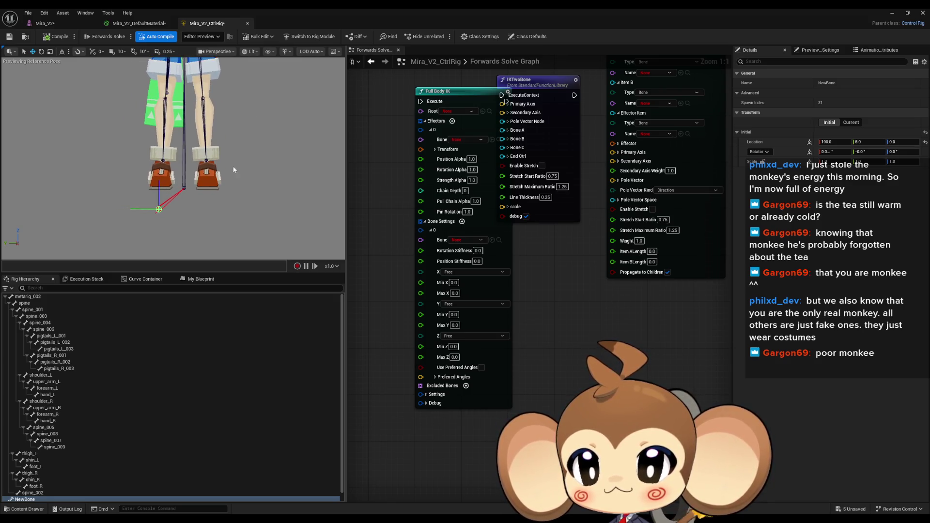
pyautogui.click(216, 52)
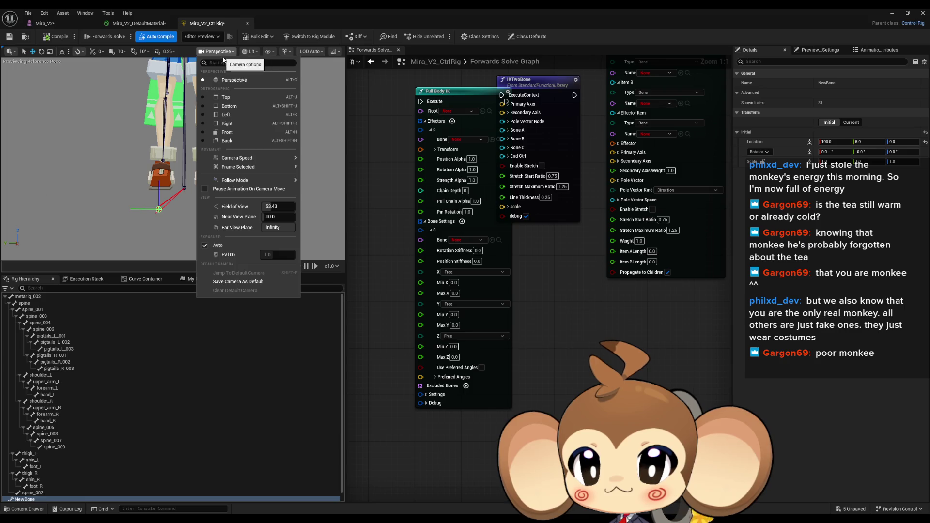
# - Switch the preview to Front orthographic view and frame the feet
pyautogui.click(229, 133)
pyautogui.scroll(3, 210, 172)
pyautogui.scroll(4, 188, 219)
pyautogui.moveTo(63, 145)
pyautogui.mouseDown()
pyautogui.moveTo(15, 114)
pyautogui.moveTo(97, 135)
pyautogui.moveTo(216, 140)
pyautogui.mouseUp()
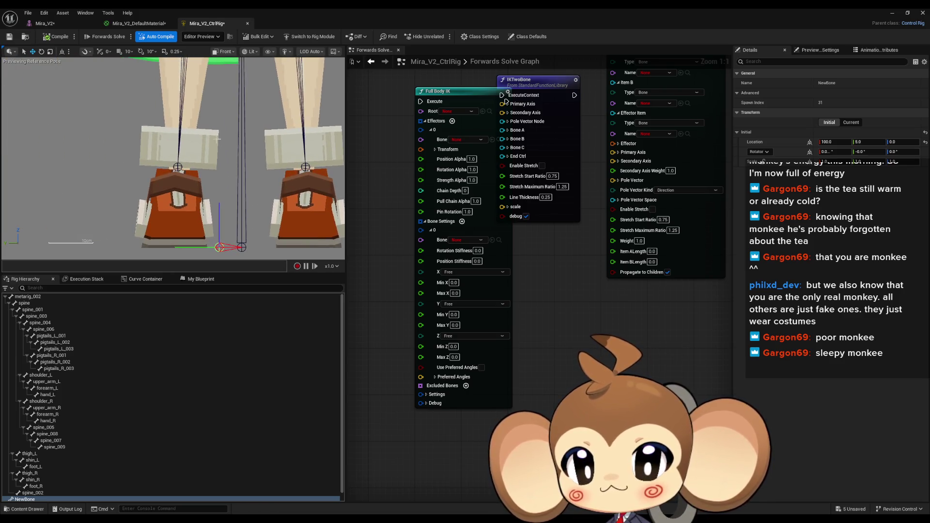
# - Set NewBone's initial Location Y to 15, then to 14
pyautogui.click(870, 142)
pyautogui.write('15')
pyautogui.press('Return')
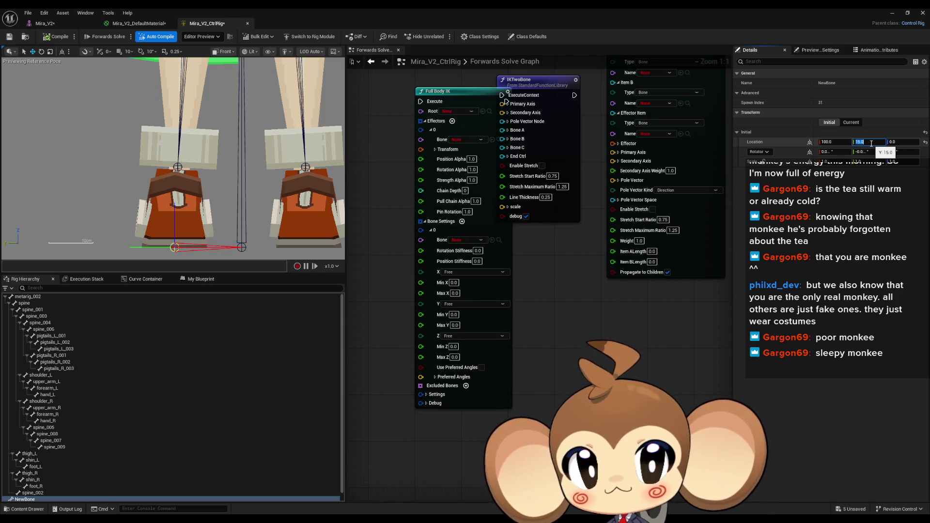
pyautogui.write('14')
pyautogui.press('Return')
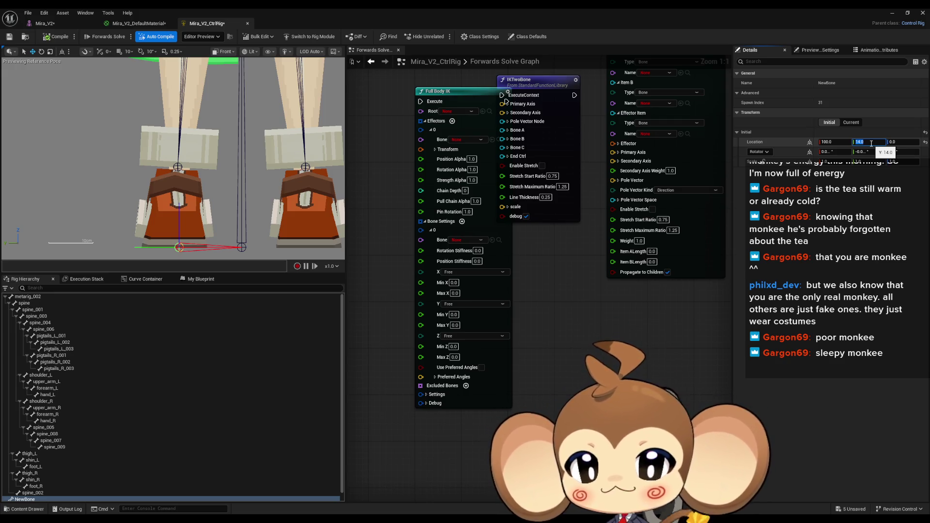
# - Move Basic IK and IKTwoBone aside and place Full Body IK next to Forwards Solve
pyautogui.click(594, 274)
pyautogui.scroll(-3, 594, 273)
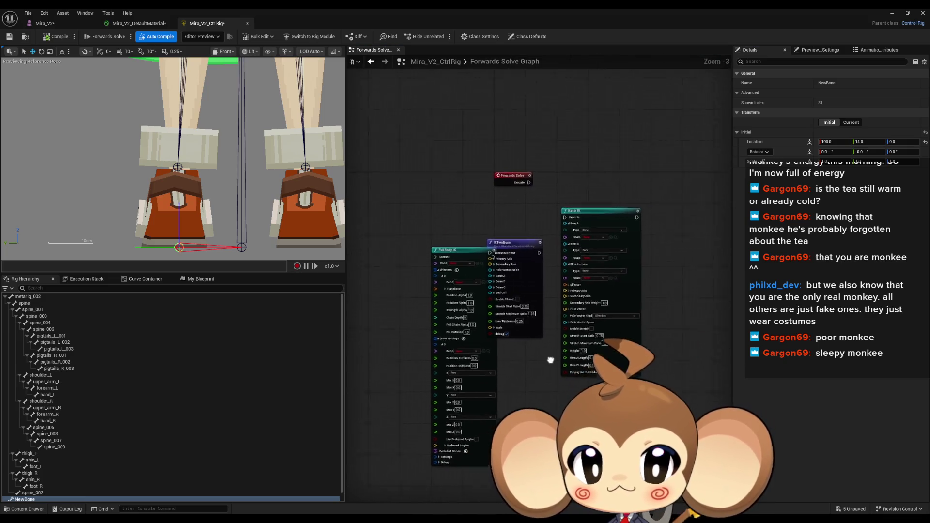
pyautogui.moveTo(625, 265); pyautogui.dragTo(735, 311)
pyautogui.moveTo(499, 264); pyautogui.dragTo(605, 287)
pyautogui.moveTo(446, 267)
pyautogui.mouseDown()
pyautogui.moveTo(555, 191)
pyautogui.moveTo(471, 273)
pyautogui.mouseUp()
# - Zoom in with Full Body IK in view and select the foot_R bone
pyautogui.click(470, 277)
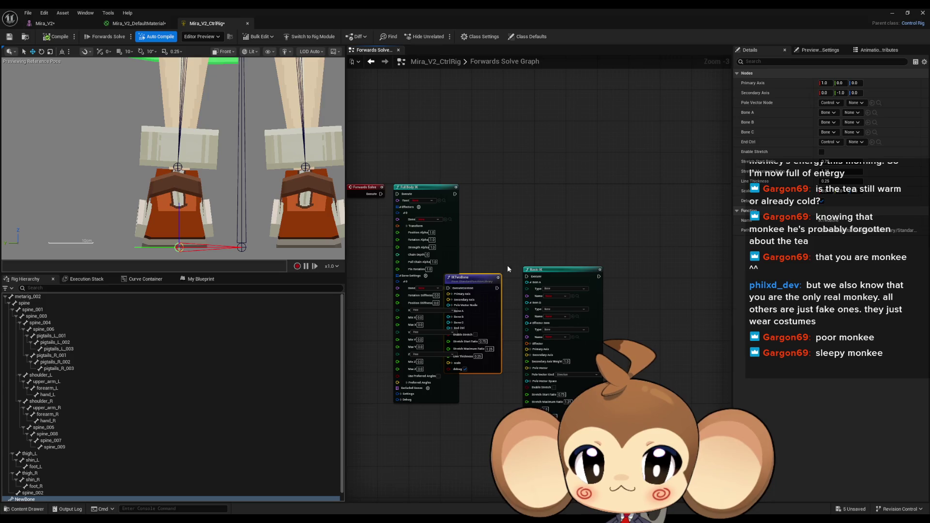
pyautogui.scroll(3, 546, 234)
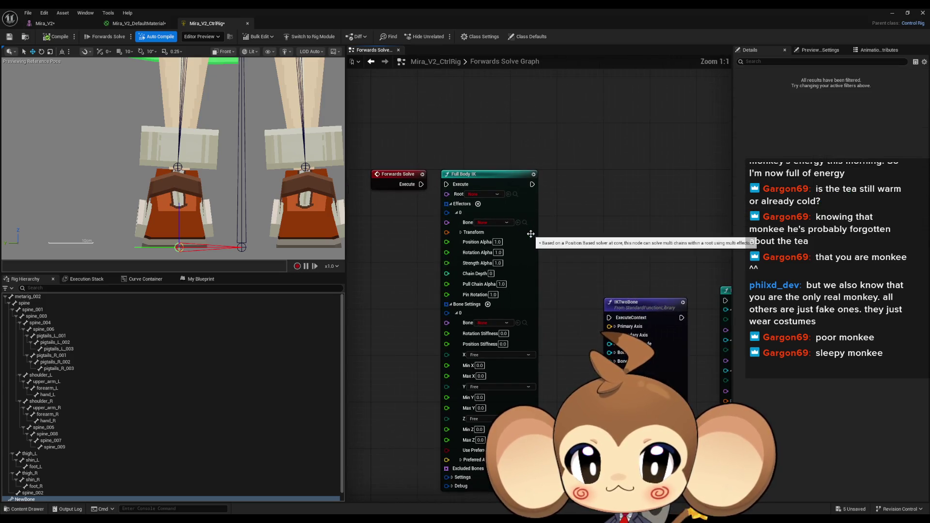
pyautogui.moveTo(545, 229); pyautogui.dragTo(569, 204)
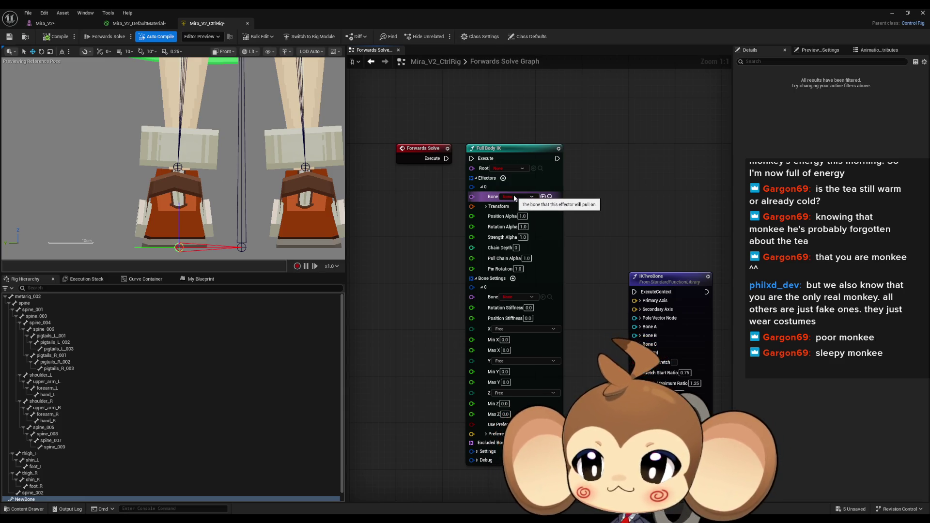
pyautogui.click(178, 168)
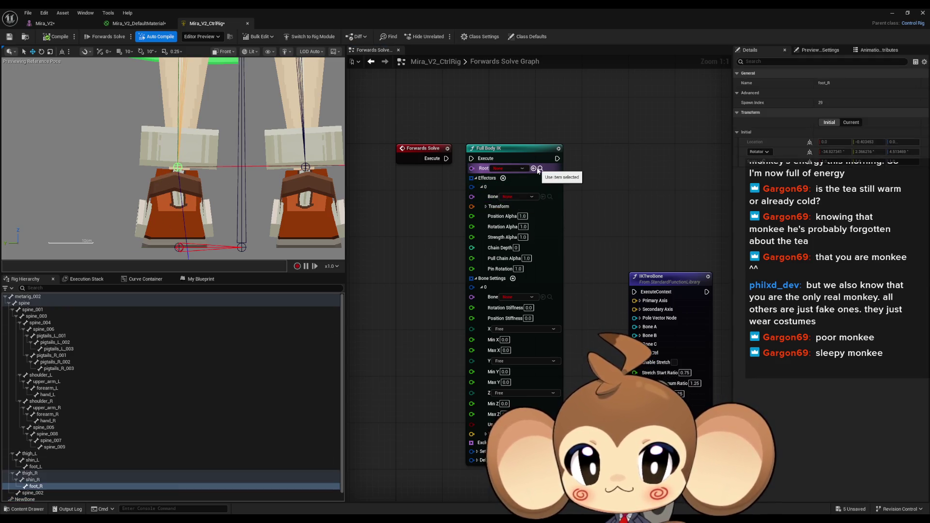
# - Set Full Body IK's effector bone to foot_R, root to metarig_002, and bone-settings bone to NewBone
pyautogui.click(543, 197)
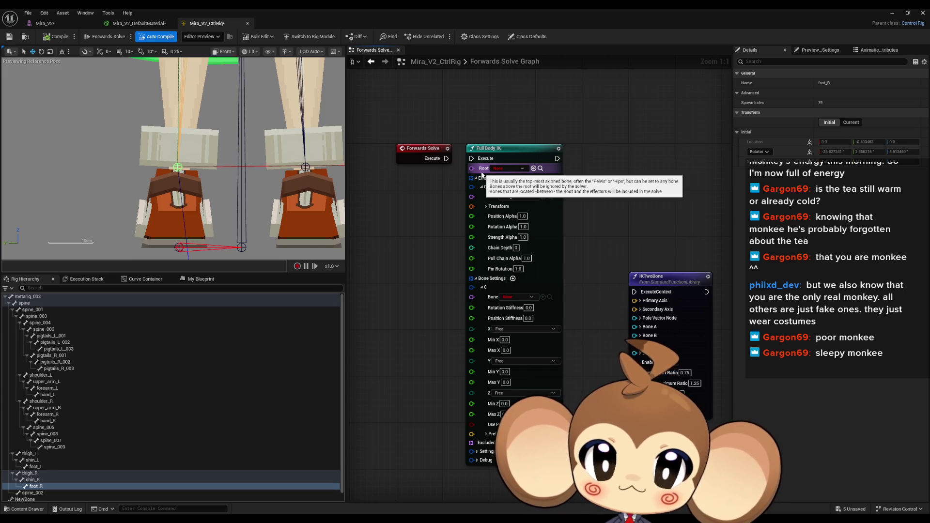
pyautogui.click(53, 296)
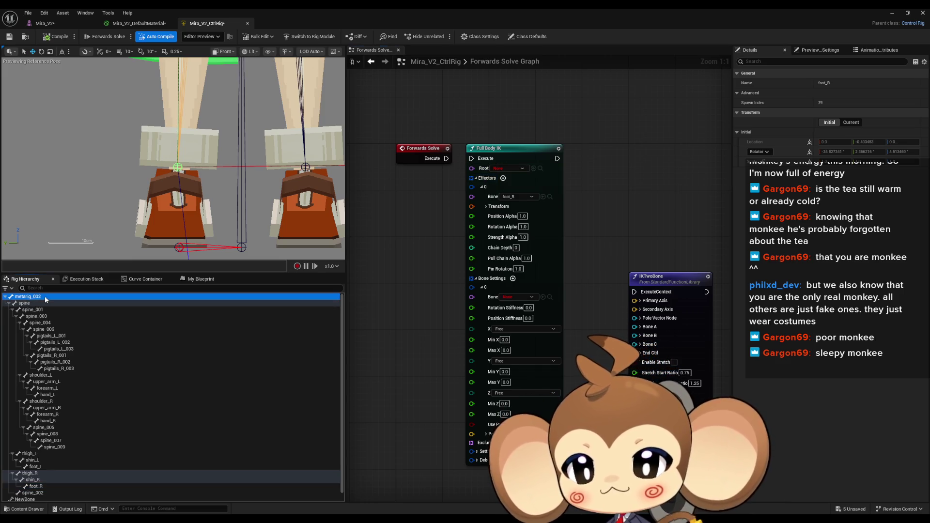
pyautogui.click(532, 169)
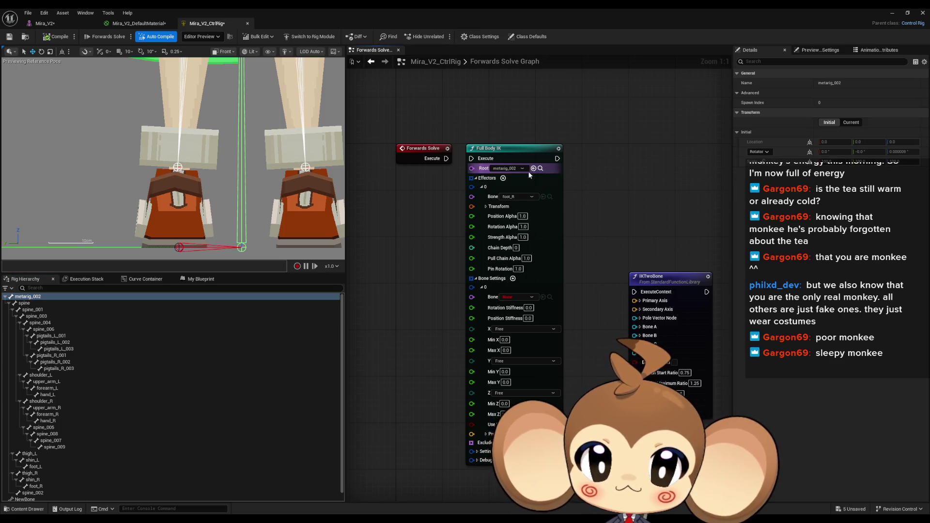
pyautogui.hotkey('ctrl', 'n')
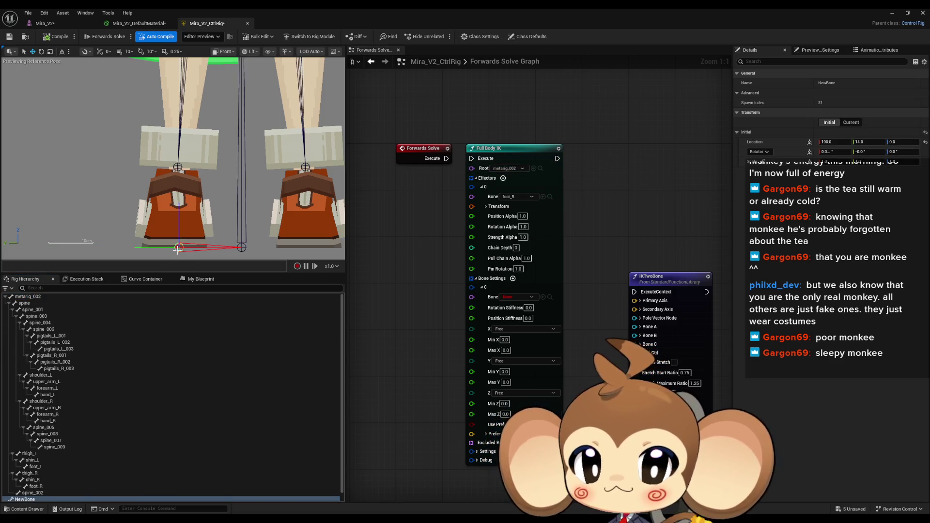
pyautogui.moveTo(527, 306); pyautogui.dragTo(514, 298)
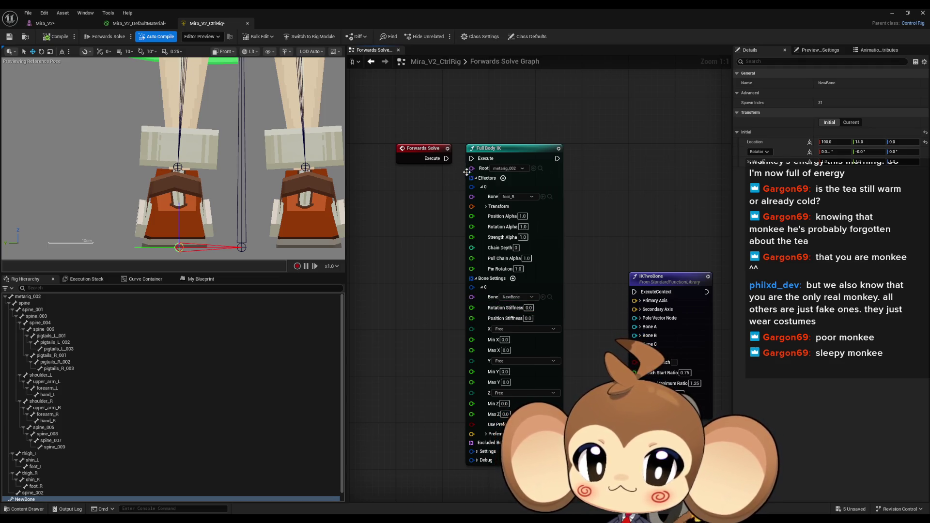
# - Wire Forwards Solve's Execute into Full Body IK and return the preview to Perspective view
pyautogui.moveTo(471, 158); pyautogui.dragTo(446, 159)
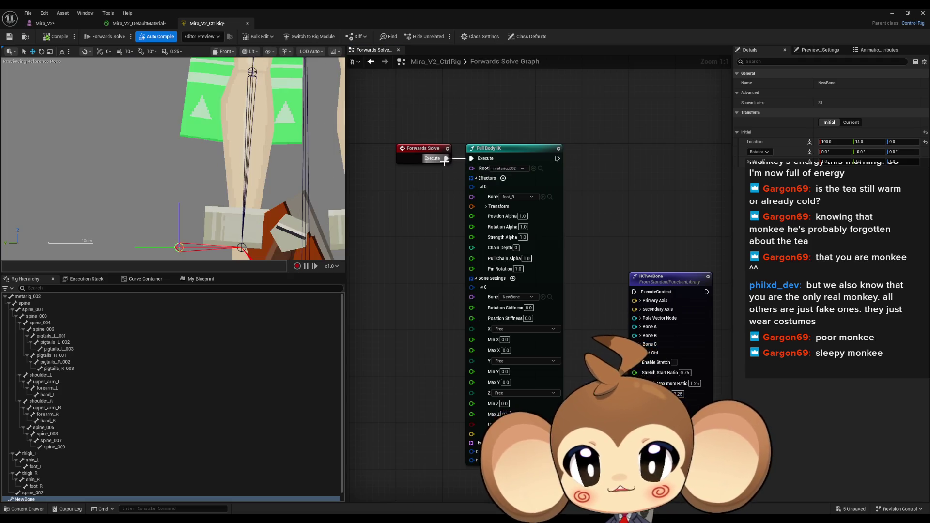
pyautogui.scroll(-10, 237, 183)
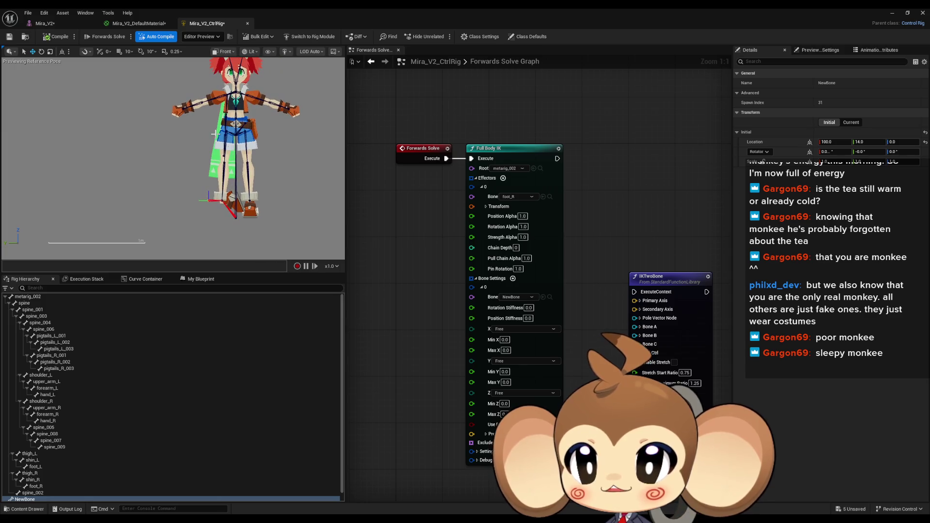
pyautogui.click(224, 51)
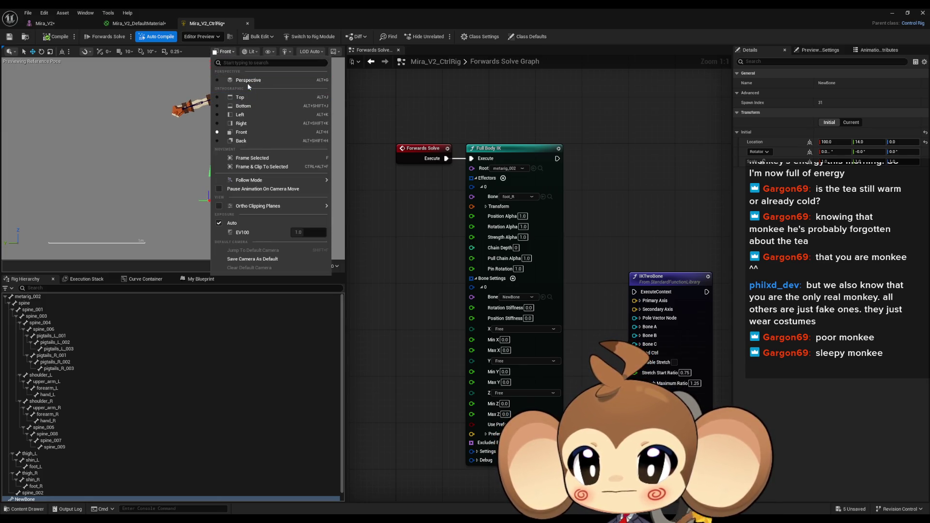
pyautogui.click(249, 80)
# - Zoom in on the legs, then disconnect Forwards Solve from Full Body IK
pyautogui.scroll(5, 174, 160)
pyautogui.scroll(5, 174, 160)
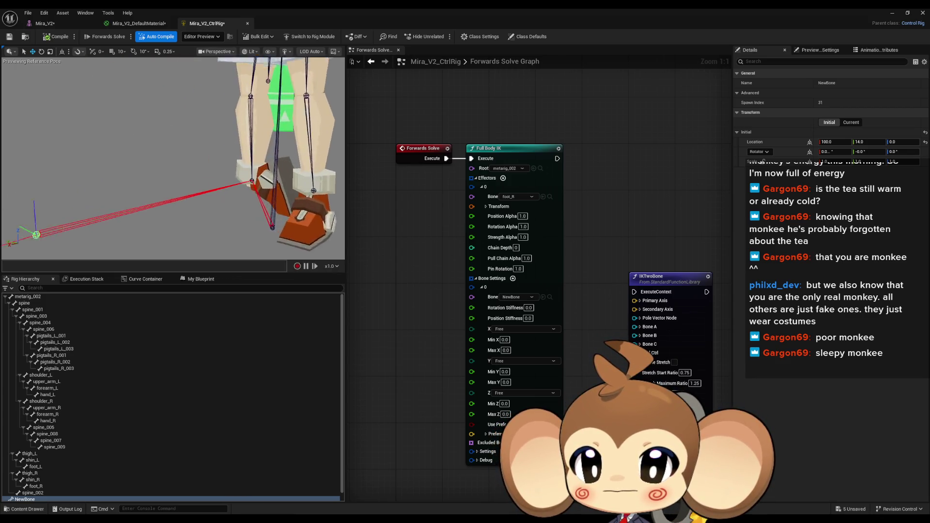
pyautogui.scroll(-1, 173, 158)
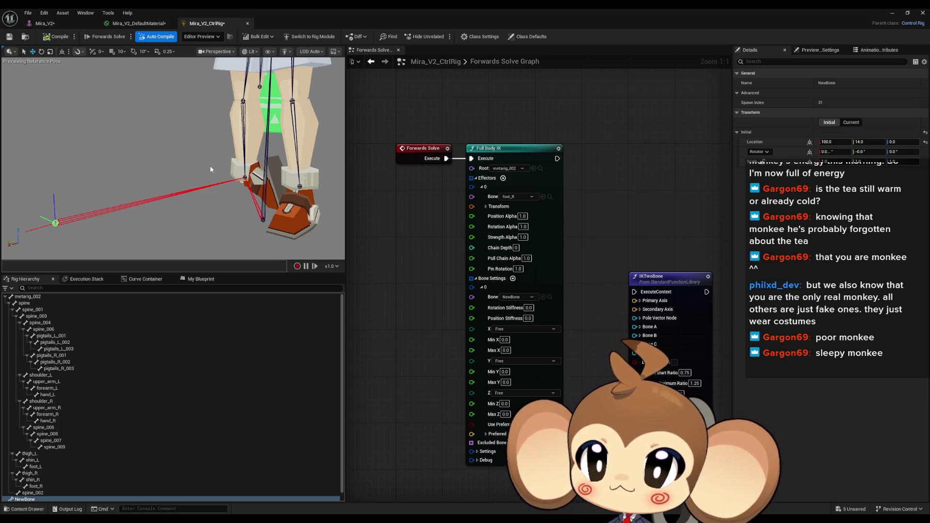
pyautogui.keyDown('alt'); pyautogui.click(447, 158); pyautogui.keyUp('alt')
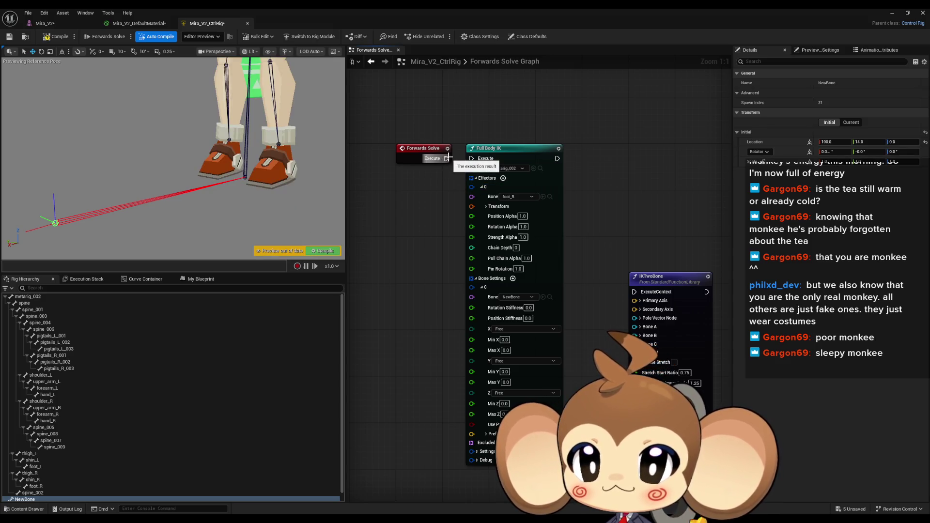
# - Reconnect Forwards Solve's Execute to Full Body IK and check the Pull Chain Alpha and Chain Depth descriptions
pyautogui.moveTo(447, 158)
pyautogui.mouseDown()
pyautogui.moveTo(480, 165)
pyautogui.moveTo(471, 159)
pyautogui.mouseUp()
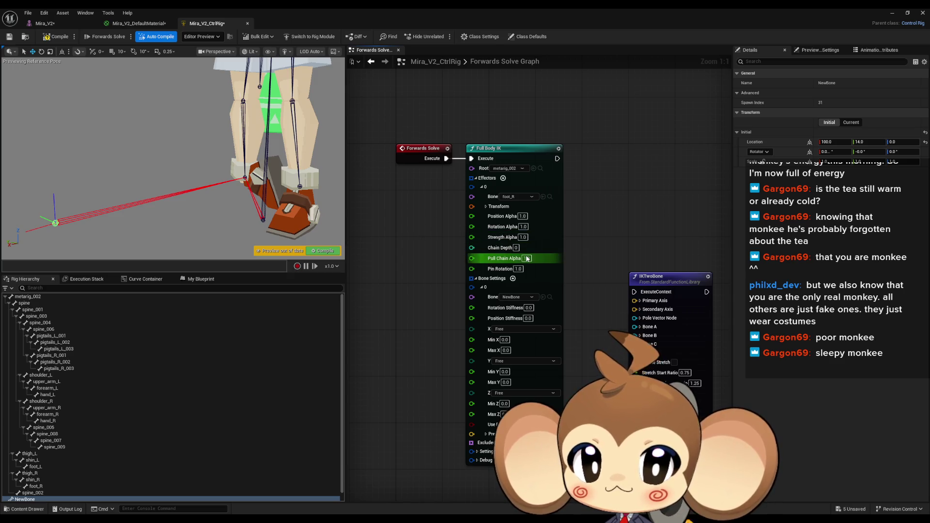
pyautogui.moveTo(527, 259)
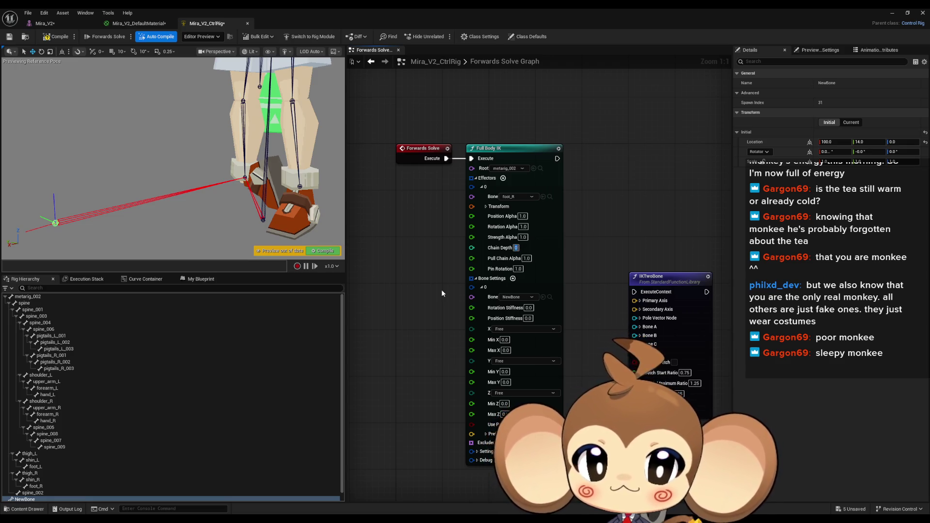
pyautogui.moveTo(492, 248)
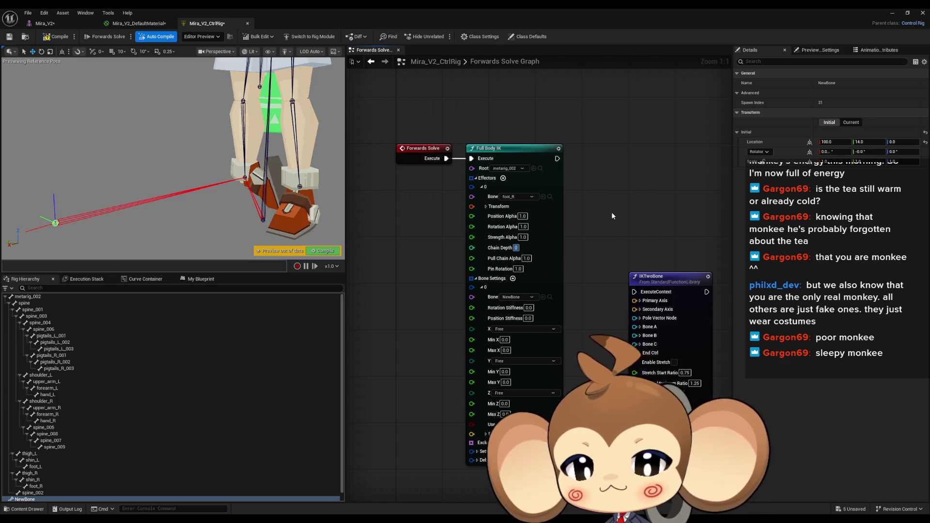
pyautogui.scroll(-1, 182, 396)
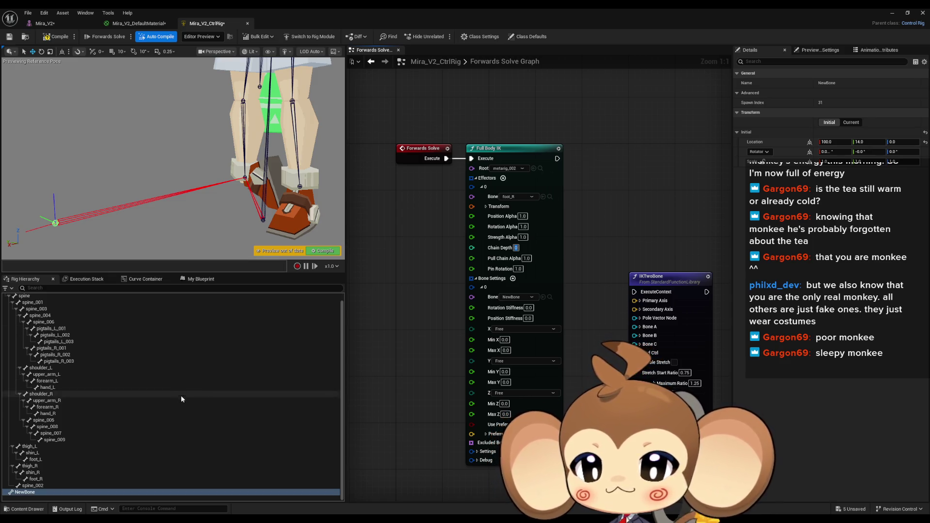
# - Inspect the thigh_L, thigh_R, shin_R and foot_R bones in the rig hierarchy
pyautogui.click(46, 447)
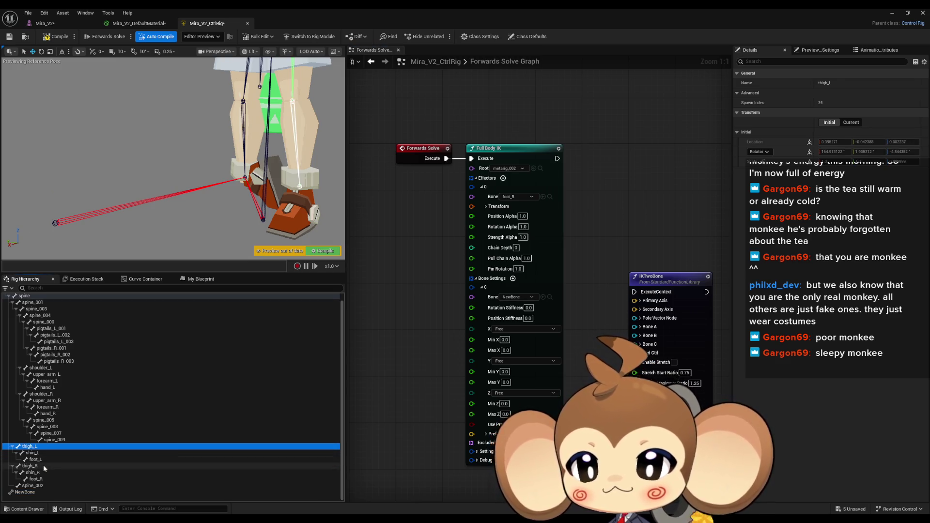
pyautogui.click(43, 467)
pyautogui.click(44, 473)
pyautogui.click(43, 480)
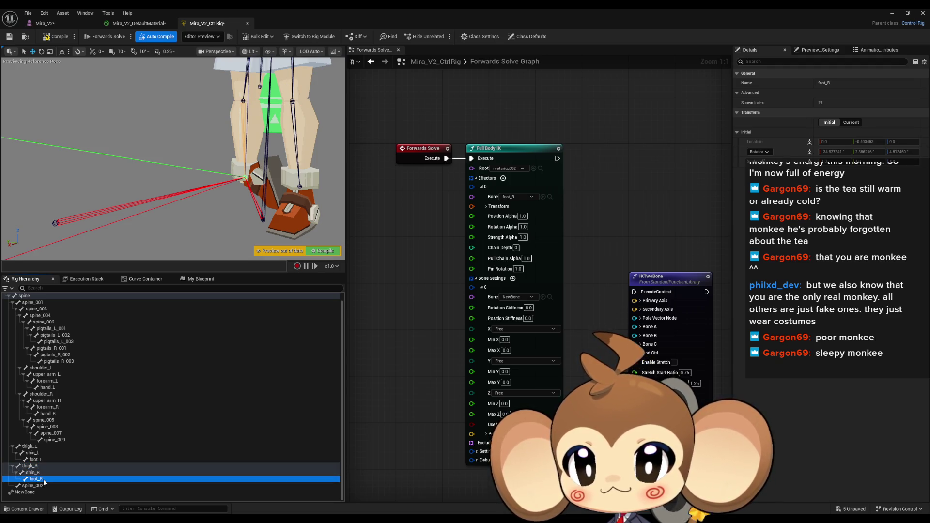
pyautogui.click(43, 475)
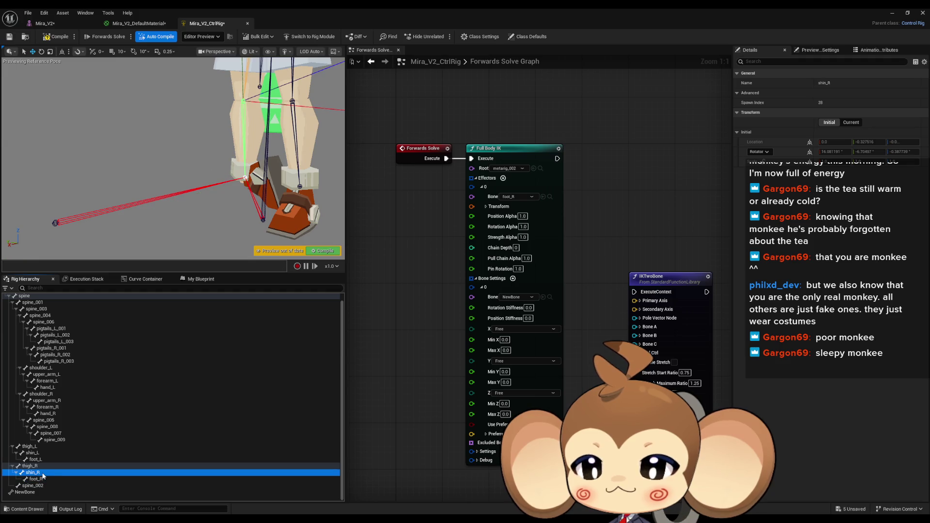
# - Add a new bone named NewBone_2 as a child of foot_R
pyautogui.click(46, 480)
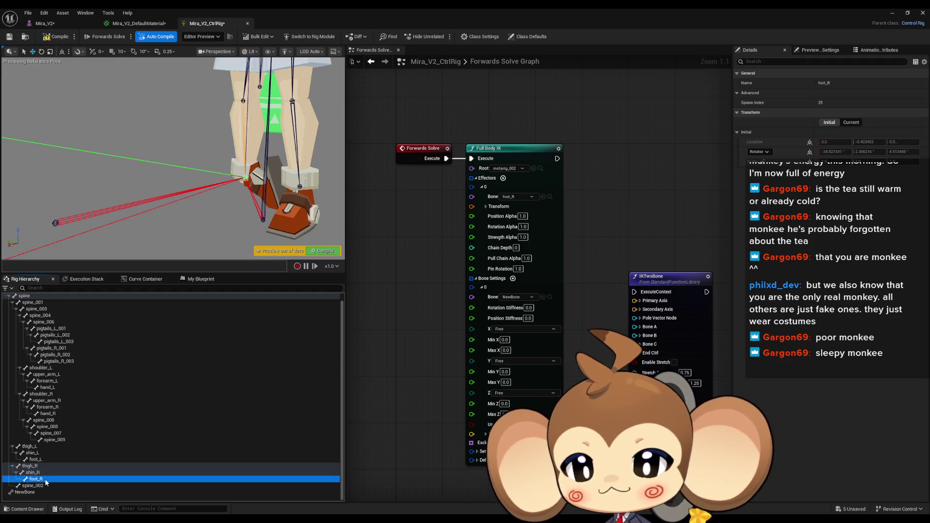
pyautogui.rightClick(45, 483)
pyautogui.click(185, 274)
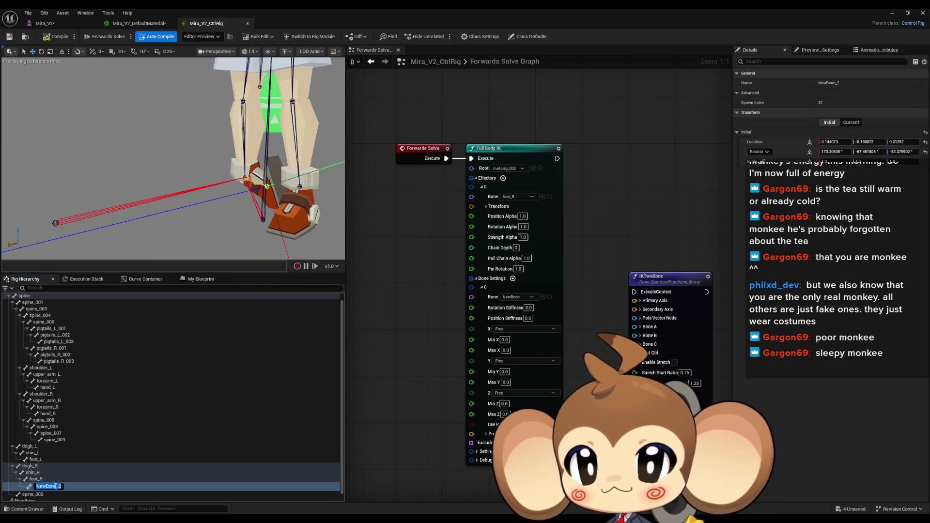
pyautogui.press('Return')
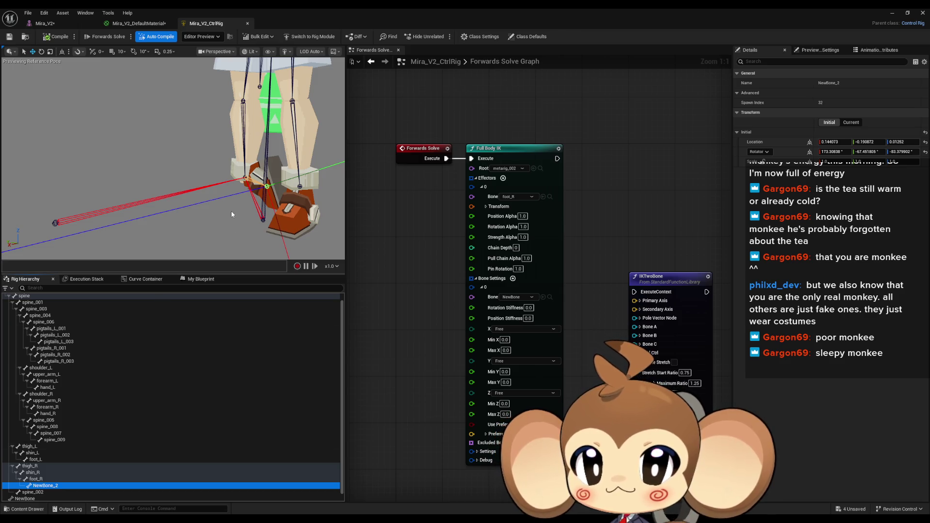
pyautogui.scroll(3, 232, 214)
pyautogui.scroll(-3, 232, 214)
pyautogui.scroll(5, 231, 214)
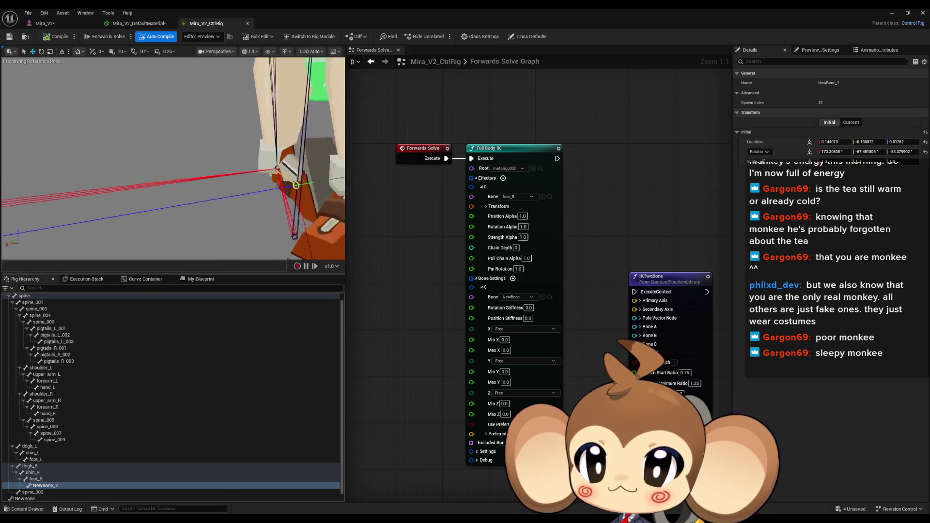
pyautogui.scroll(-6, 173, 158)
pyautogui.scroll(2, 174, 158)
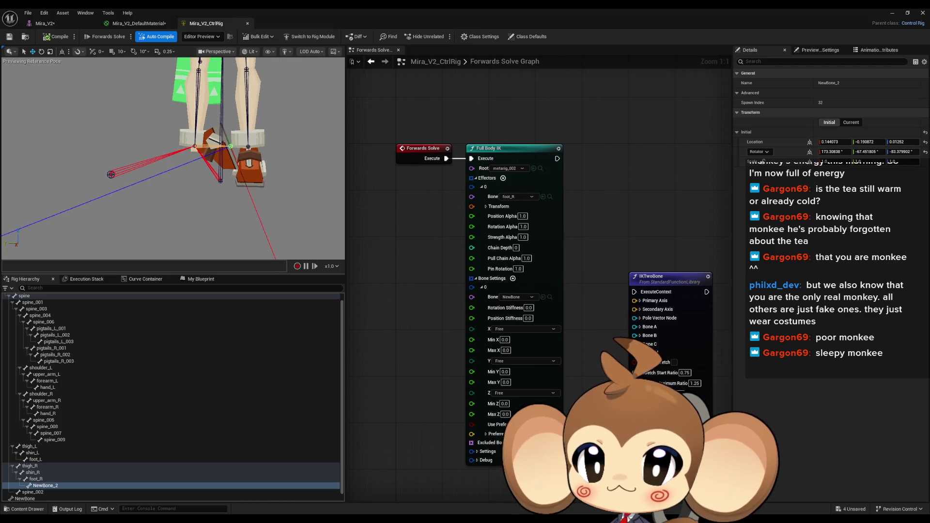
pyautogui.scroll(-1, 93, 461)
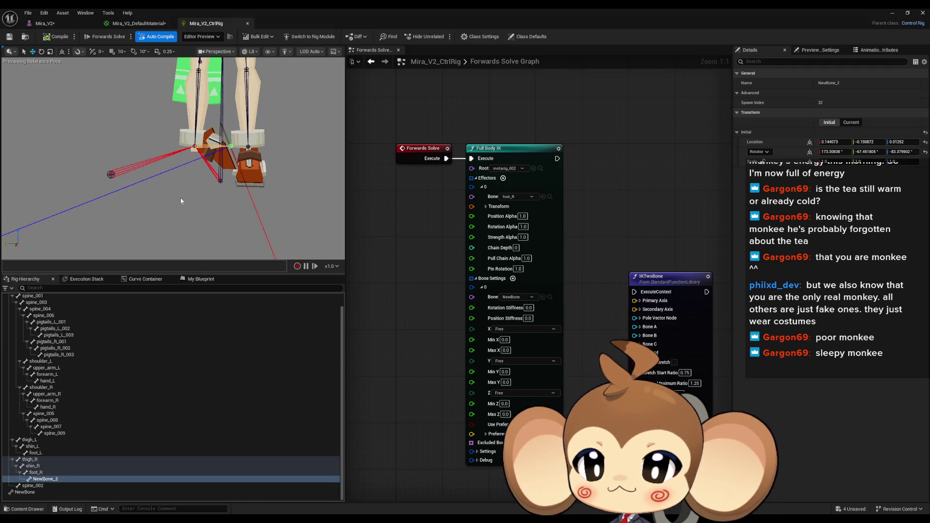
pyautogui.rightClick(49, 480)
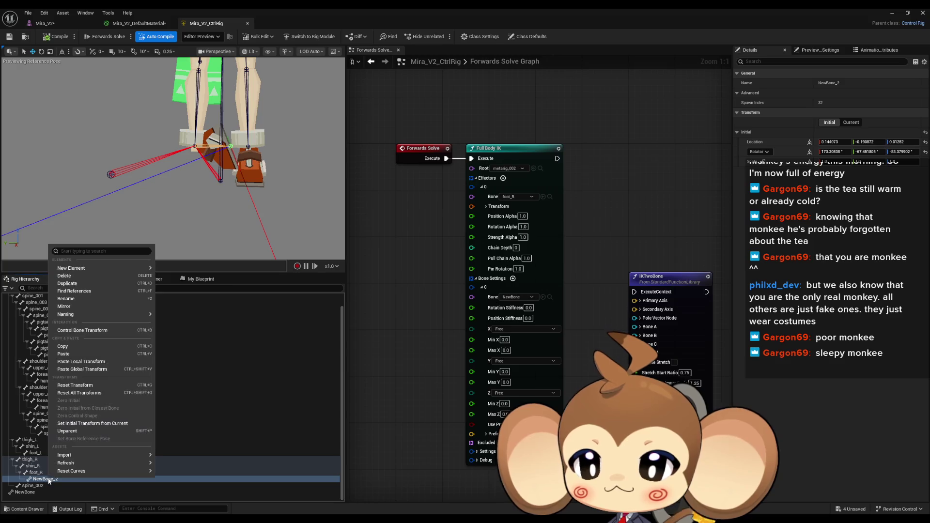
# - Create the NewBone_2_ctrl control and add a Set Transform - Bone node for NewBone_2
pyautogui.press('Escape')
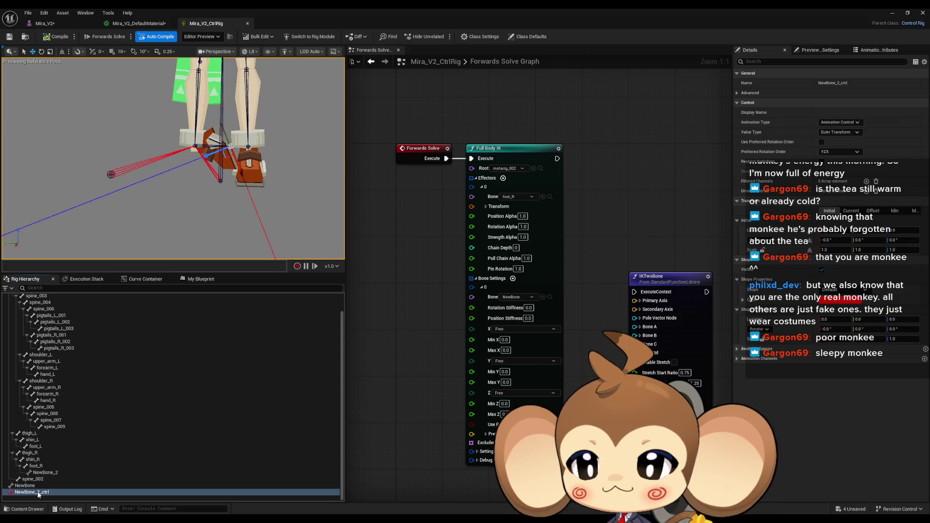
pyautogui.moveTo(44, 473)
pyautogui.mouseDown()
pyautogui.moveTo(285, 388)
pyautogui.moveTo(383, 286)
pyautogui.mouseUp()
pyautogui.click(399, 296)
pyautogui.moveTo(59, 495)
pyautogui.mouseDown()
pyautogui.moveTo(218, 460)
pyautogui.moveTo(383, 394)
pyautogui.moveTo(373, 380)
pyautogui.moveTo(393, 366)
pyautogui.moveTo(390, 309)
pyautogui.moveTo(475, 305)
pyautogui.mouseUp()
# - Add a Get Transform node for NewBone_2_ctrl and chain Set Transform - Bone after Full Body IK
pyautogui.click(397, 400)
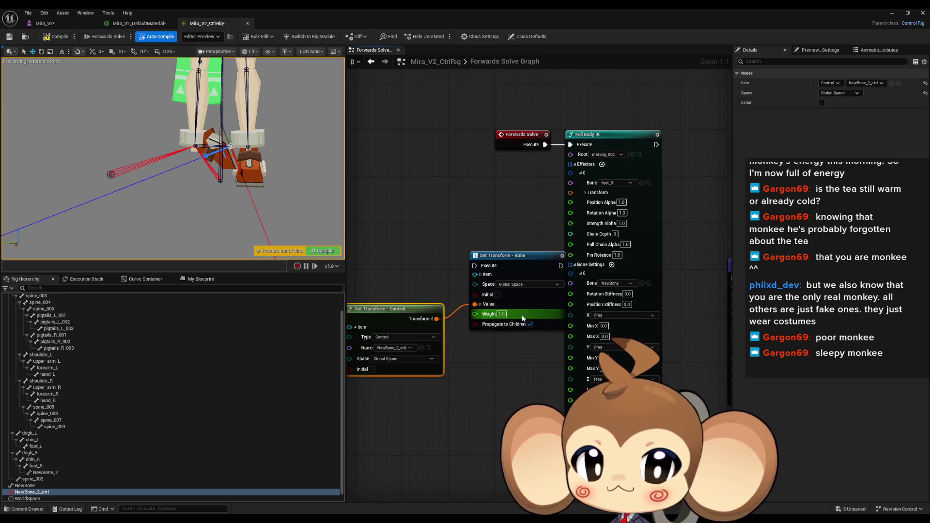
pyautogui.moveTo(508, 261); pyautogui.dragTo(491, 256)
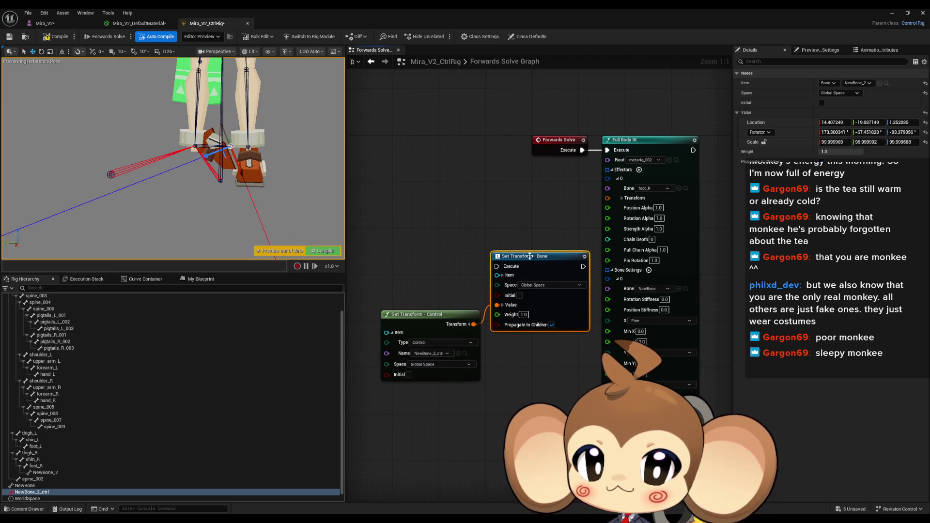
pyautogui.moveTo(497, 266); pyautogui.dragTo(694, 153)
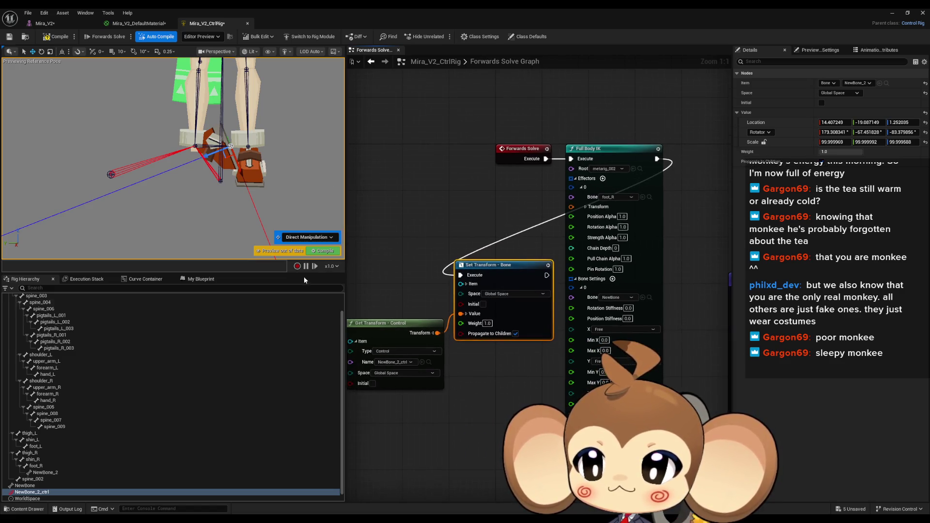
# - Move the NewBone_2_ctrl foot control in the preview to test the rig
pyautogui.click(32, 492)
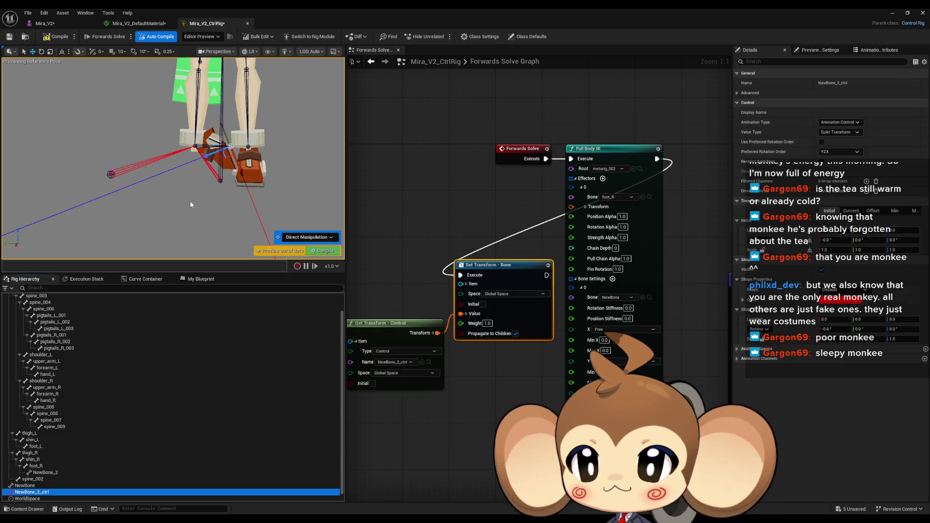
pyautogui.click(223, 154)
pyautogui.moveTo(226, 156)
pyautogui.mouseDown()
pyautogui.moveTo(137, 195)
pyautogui.moveTo(221, 167)
pyautogui.moveTo(174, 181)
pyautogui.moveTo(204, 172)
pyautogui.moveTo(187, 176)
pyautogui.moveTo(207, 187)
pyautogui.mouseUp()
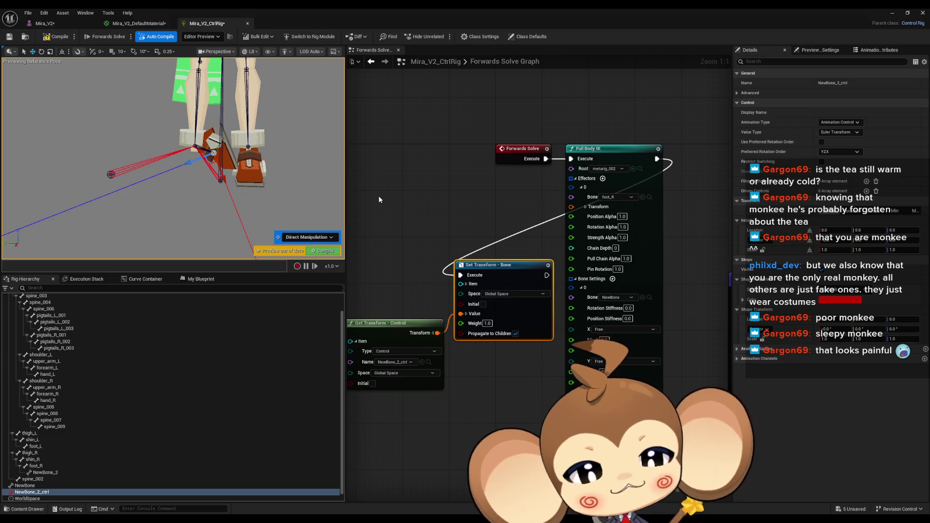
pyautogui.scroll(-1, 529, 243)
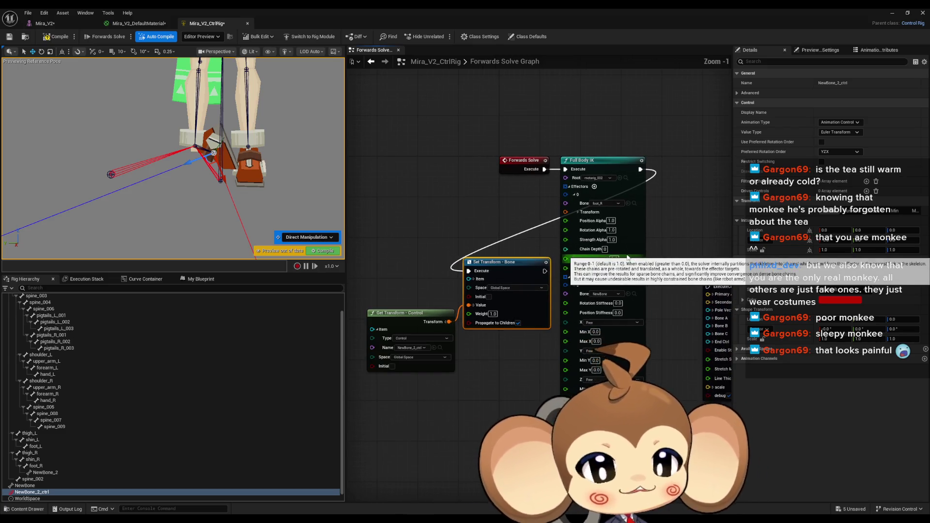
pyautogui.rightClick(627, 256)
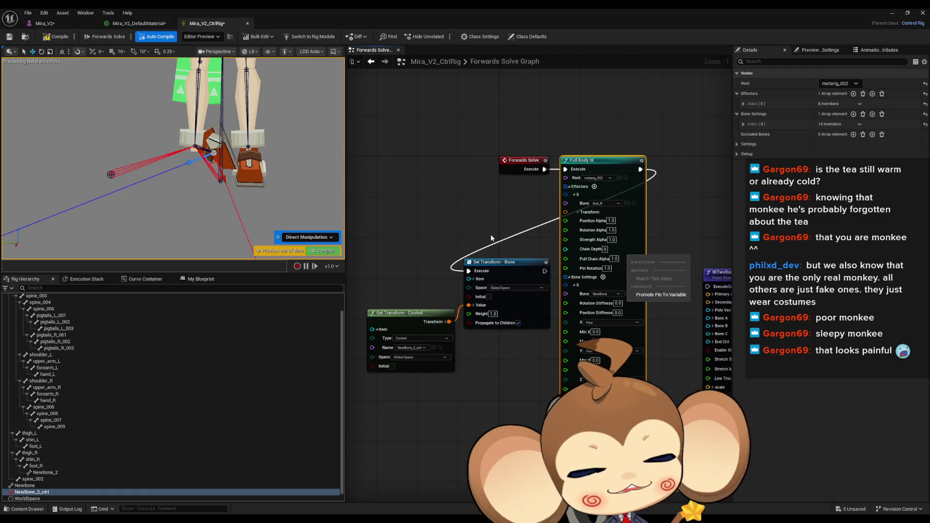
pyautogui.moveTo(482, 226); pyautogui.dragTo(521, 234)
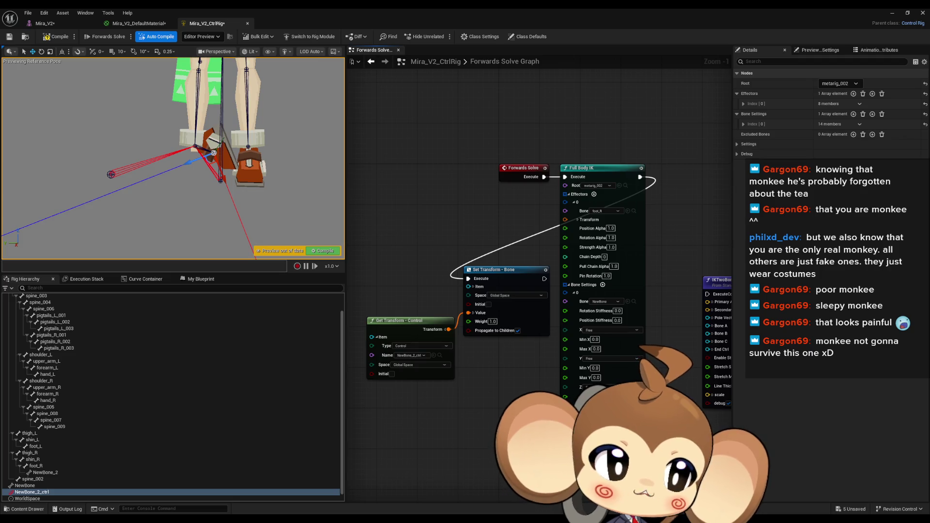
pyautogui.hotkey('alt', 'Tab')
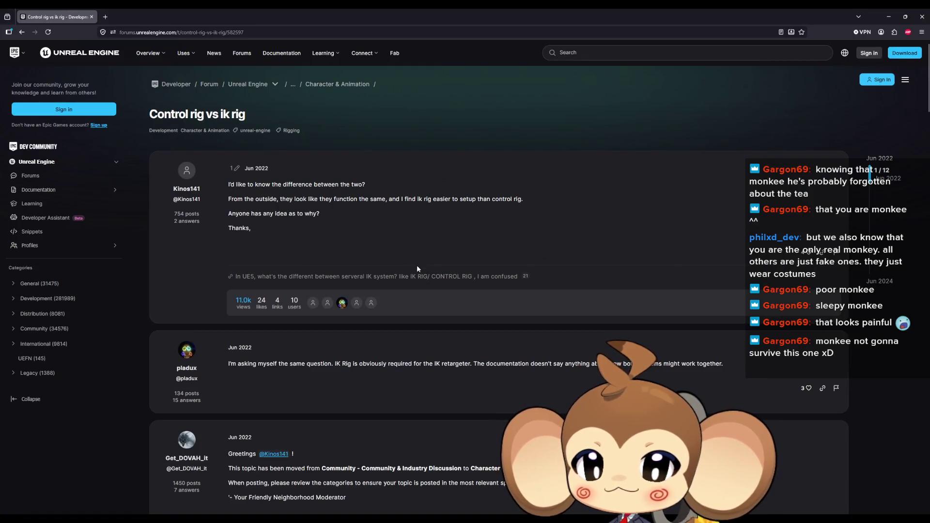
# - Read through the 'Control rig vs ik rig' replies down to the Sep 2022 exoskeleton comparison
pyautogui.scroll(-3, 420, 254)
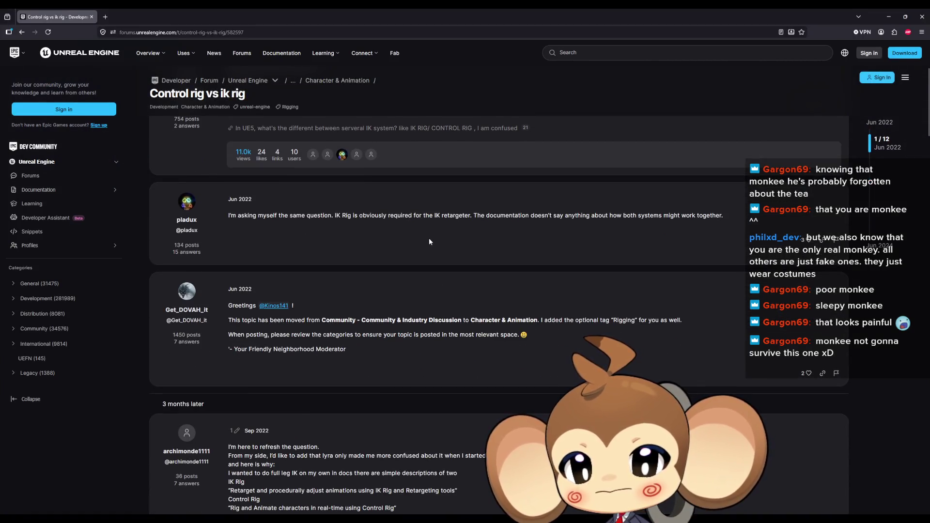
pyautogui.scroll(-2, 422, 228)
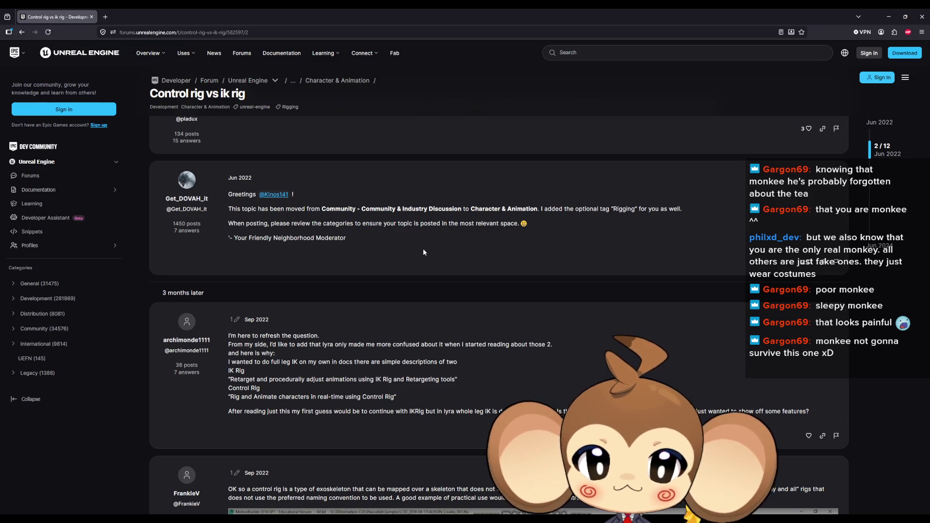
pyautogui.scroll(-5, 423, 252)
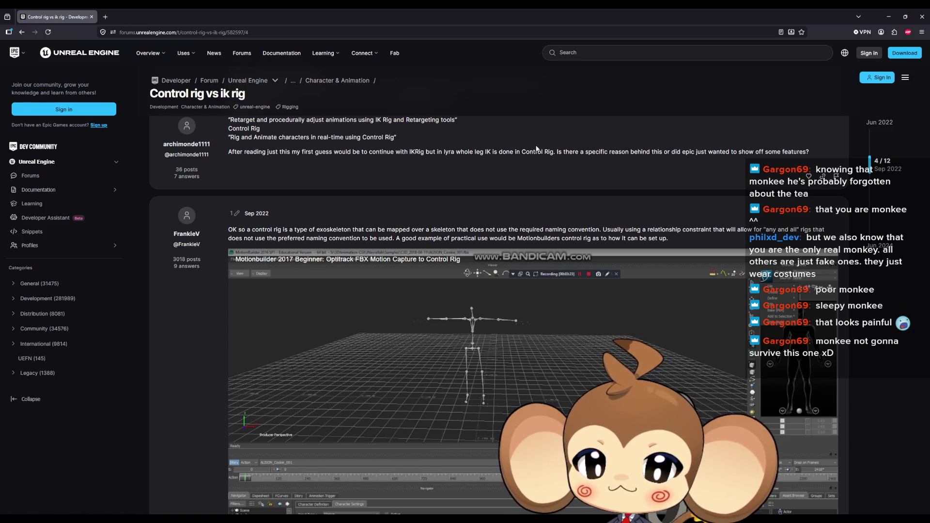
pyautogui.scroll(-2, 536, 149)
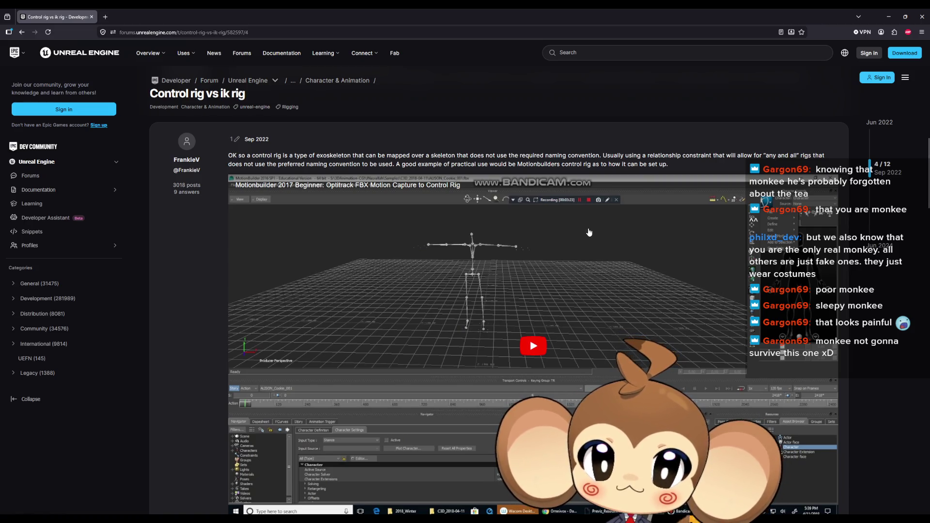
pyautogui.scroll(-1, 583, 246)
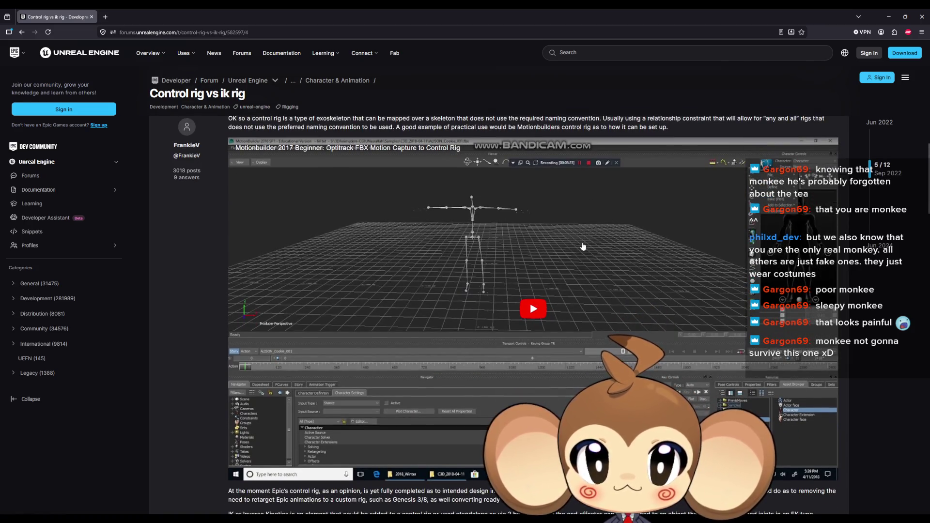
# - Read down the Control rig vs IK rig forum thread, highlighting the closing words of the 2023 reply
pyautogui.scroll(-5, 588, 242)
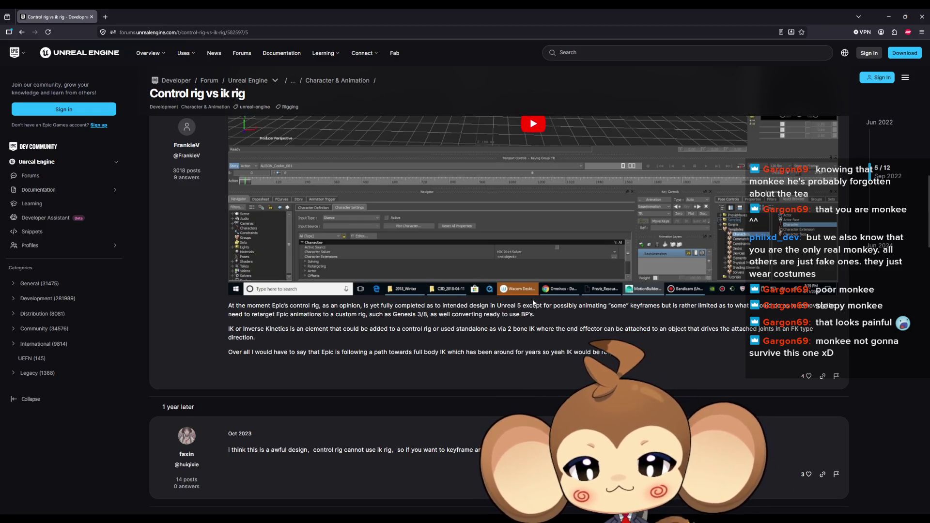
pyautogui.scroll(-3, 533, 301)
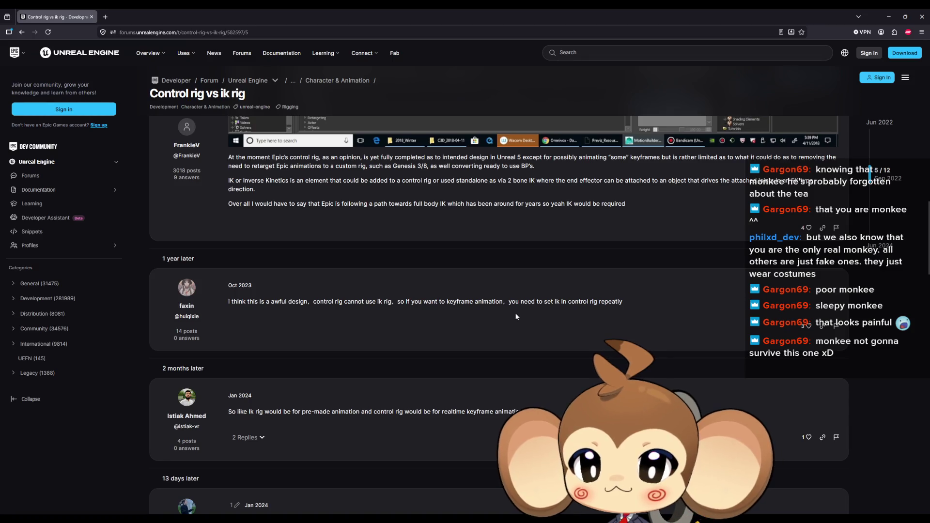
pyautogui.scroll(-1, 503, 329)
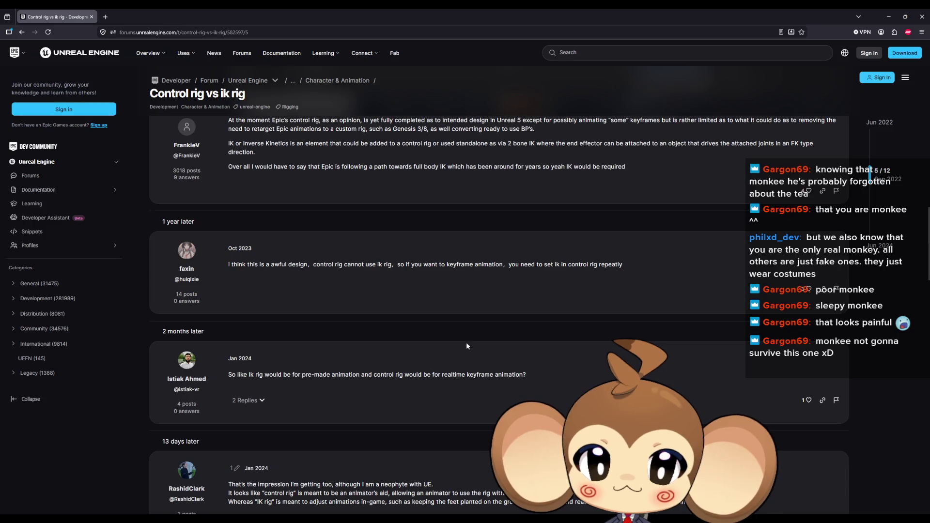
pyautogui.moveTo(625, 265); pyautogui.dragTo(483, 266)
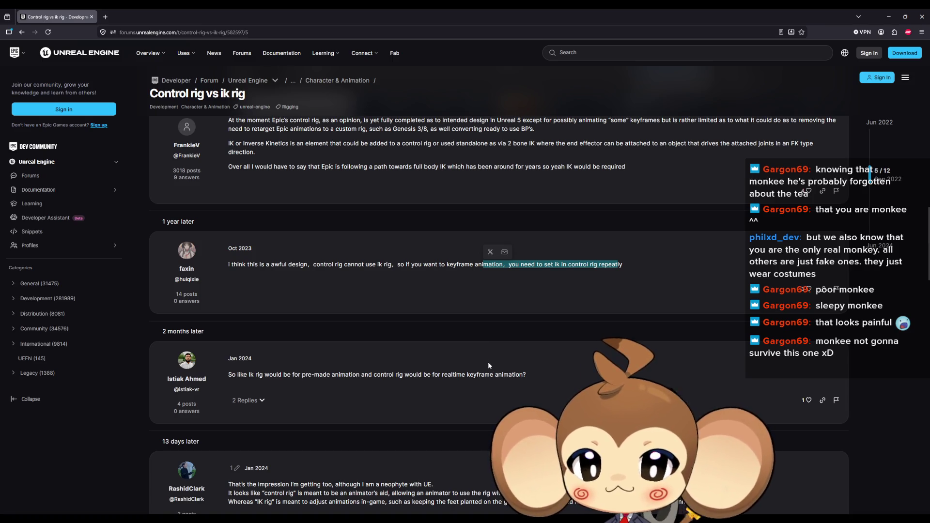
# - Finish the thread, then restore the browser window and move it aside to reveal the Unreal editor
pyautogui.scroll(-3, 522, 365)
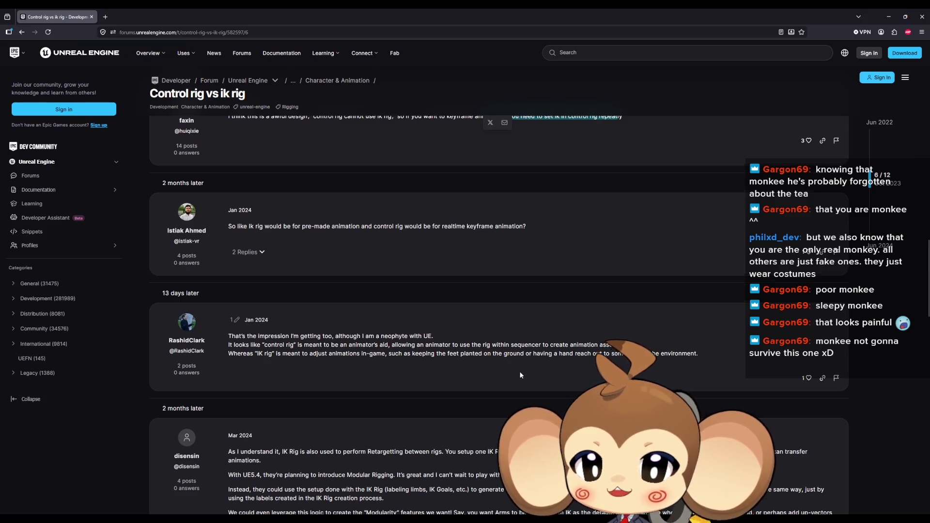
pyautogui.scroll(-3, 519, 371)
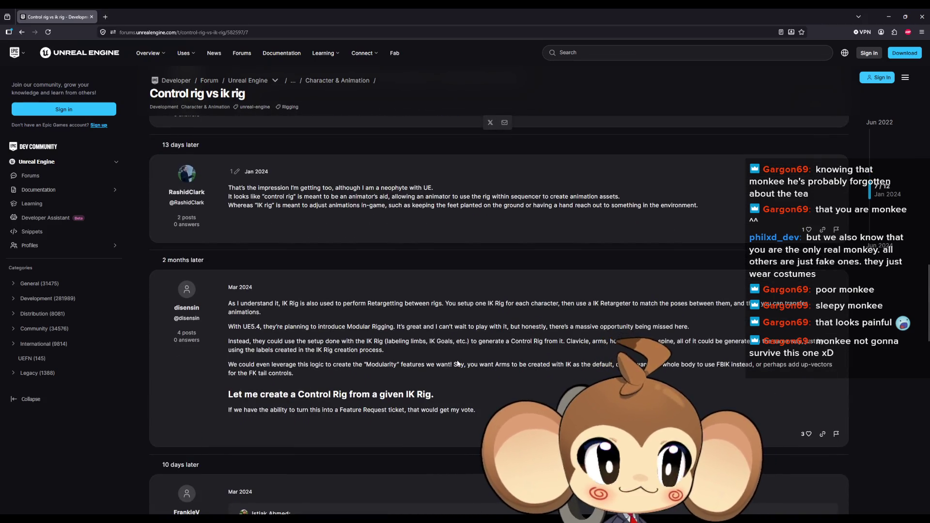
pyautogui.doubleClick(207, 8)
pyautogui.moveTo(433, 183); pyautogui.dragTo(929, 189)
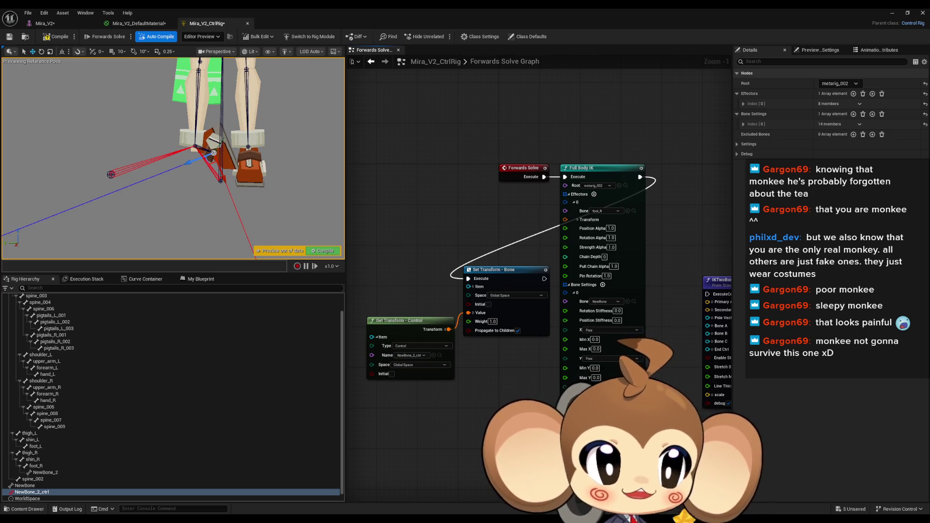
pyautogui.hotkey('alt', 'Tab')
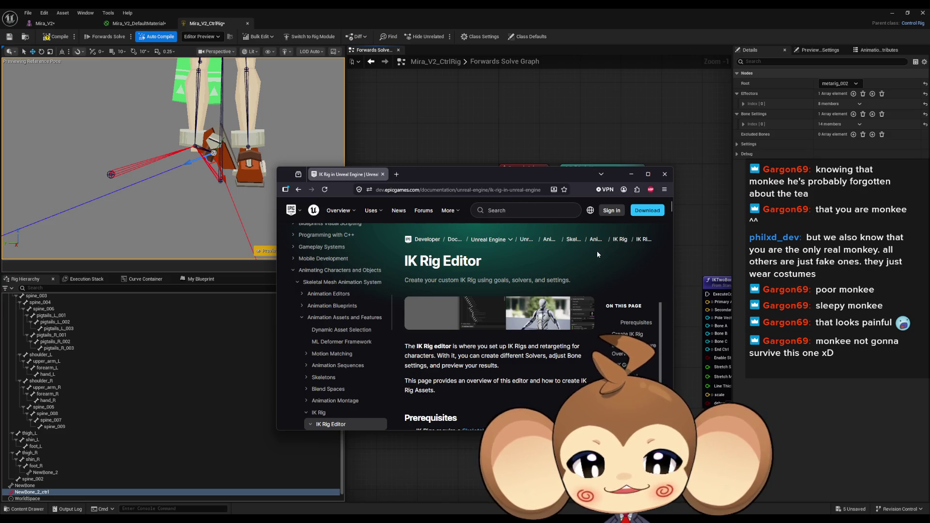
pyautogui.scroll(-1, 511, 352)
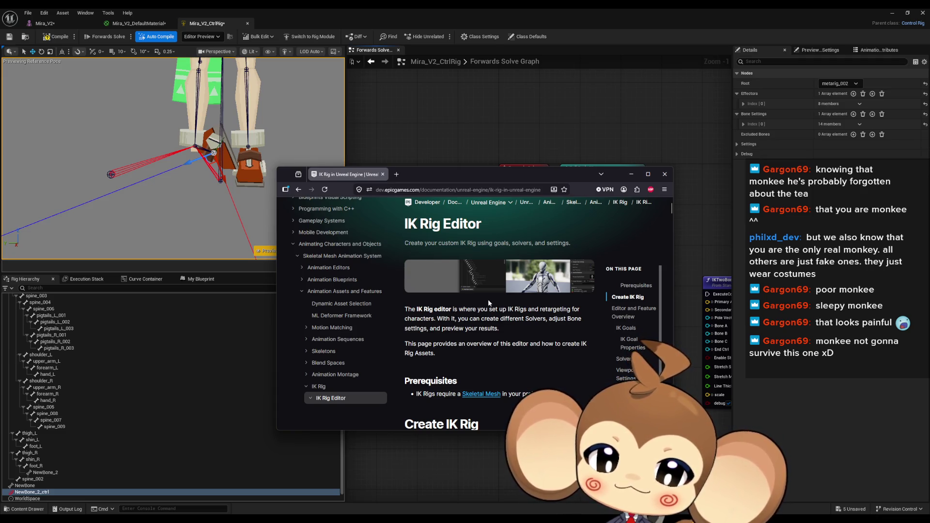
pyautogui.hotkey('alt', 'Tab')
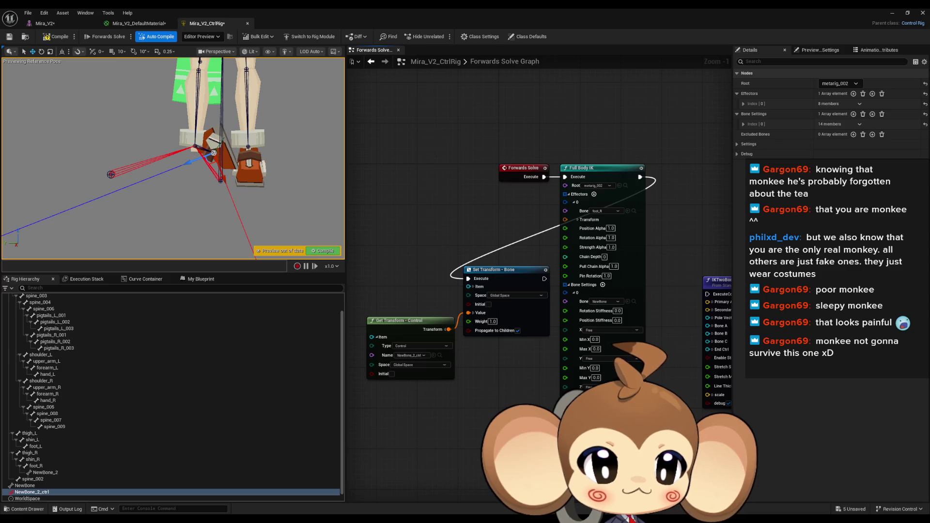
pyautogui.press('F1')
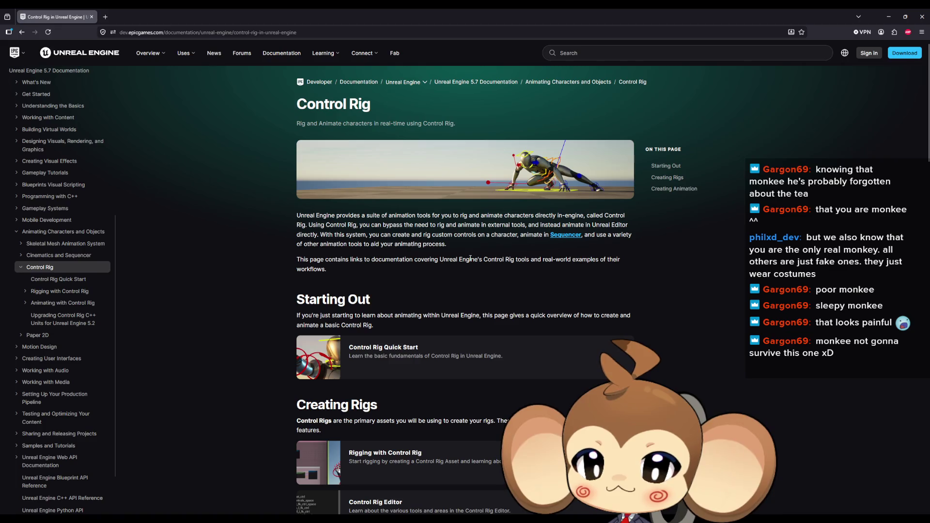
# - Open the Control Rig Quick Start guide and skim through it
pyautogui.scroll(-1, 440, 293)
pyautogui.click(398, 314)
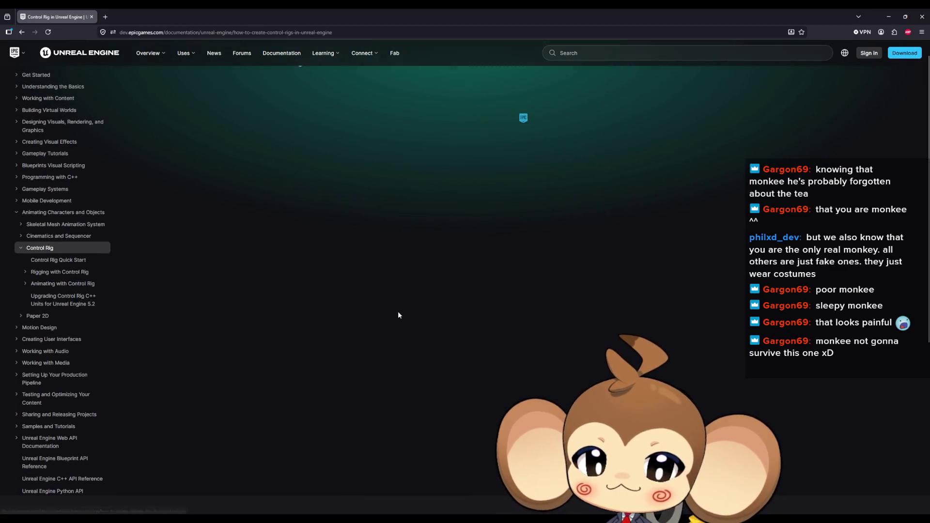
pyautogui.scroll(-9, 383, 295)
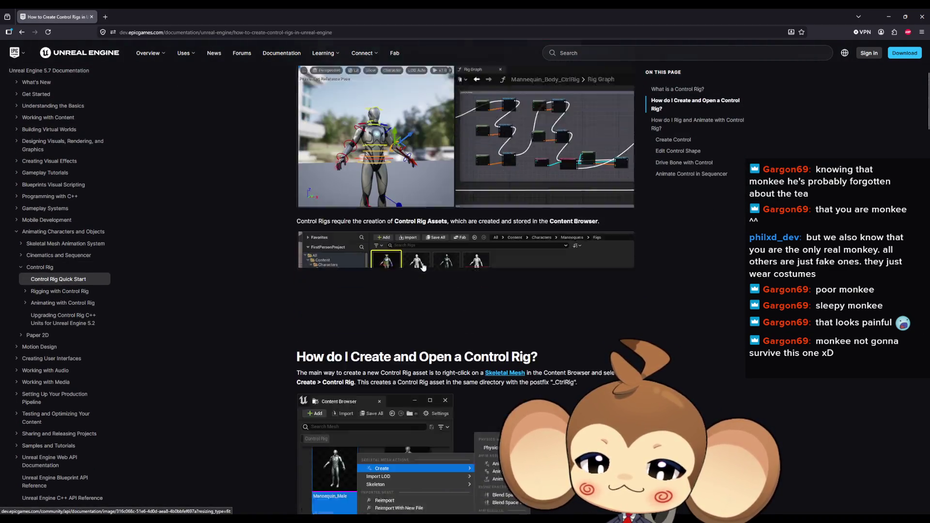
pyautogui.scroll(-8, 283, 272)
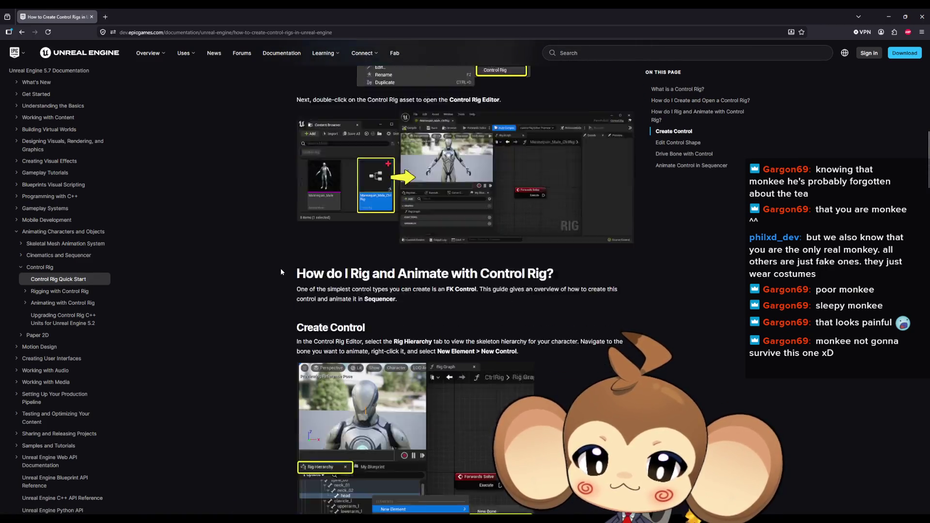
pyautogui.scroll(-10, 281, 268)
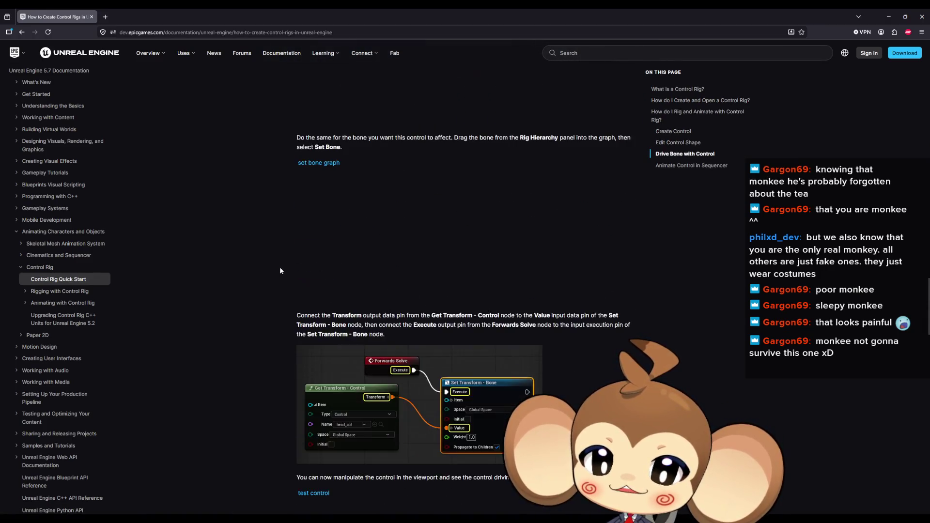
# - Finish skimming the Quick Start, return to the overview, and open Rigging with Control Rig
pyautogui.scroll(-10, 280, 267)
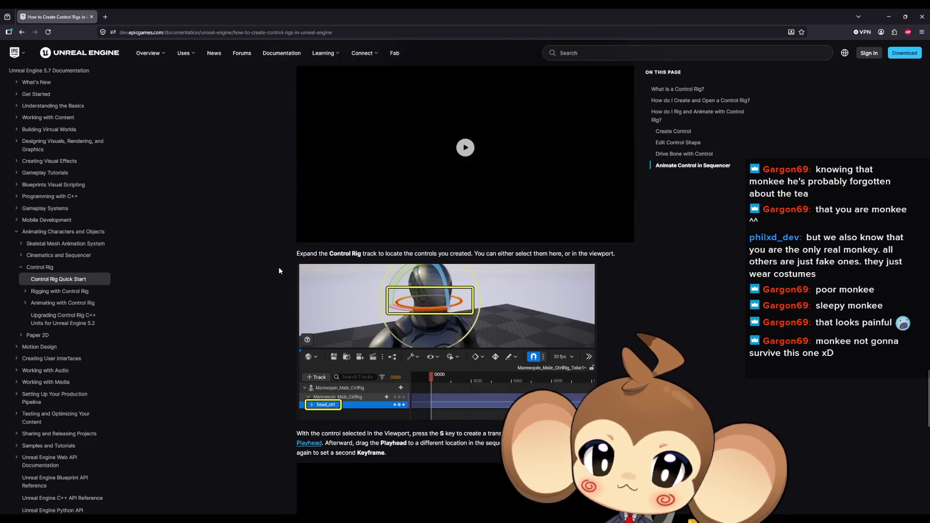
pyautogui.scroll(-10, 280, 271)
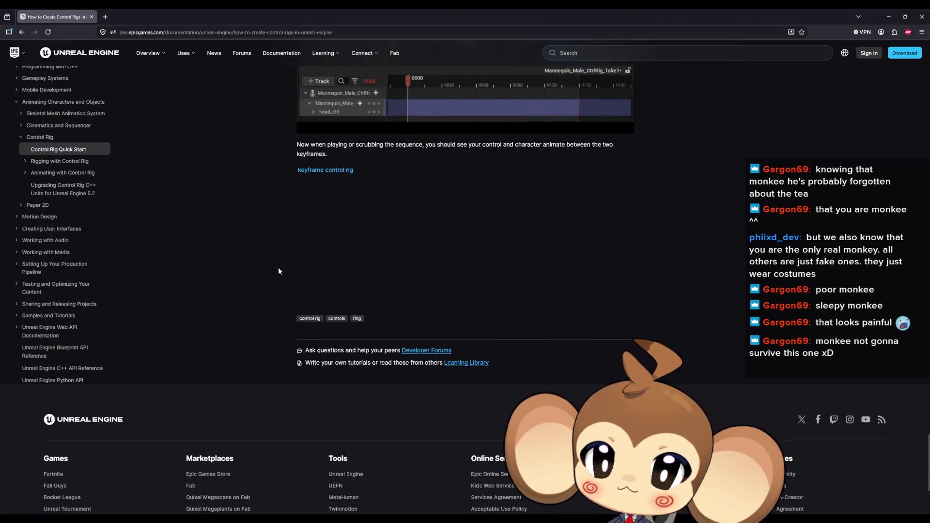
pyautogui.click(21, 32)
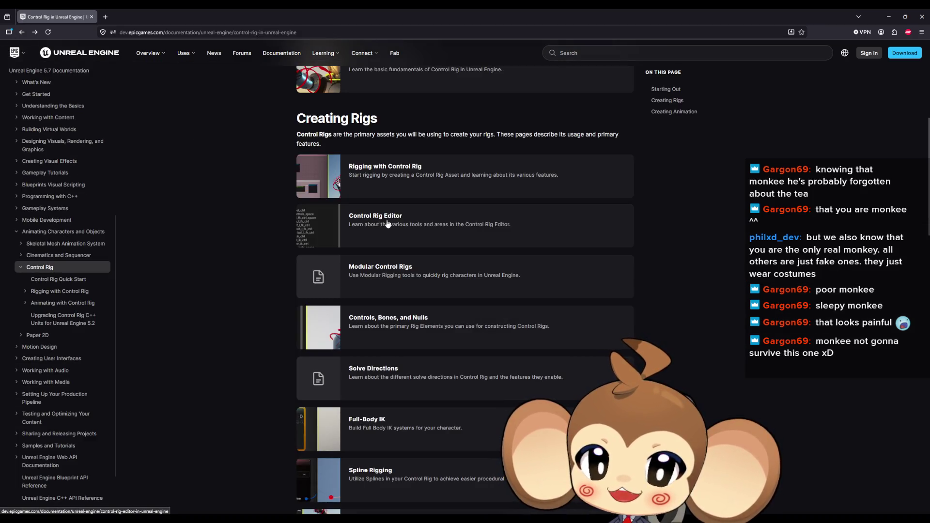
pyautogui.click(397, 174)
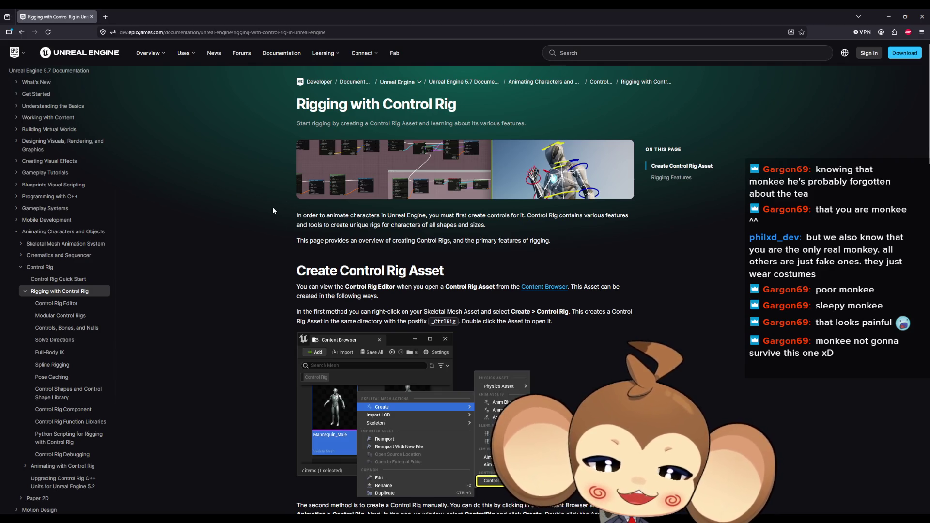
# - Scroll the Rigging with Control Rig page to Rigging Features and open the Full-Body IK page
pyautogui.scroll(-2, 201, 252)
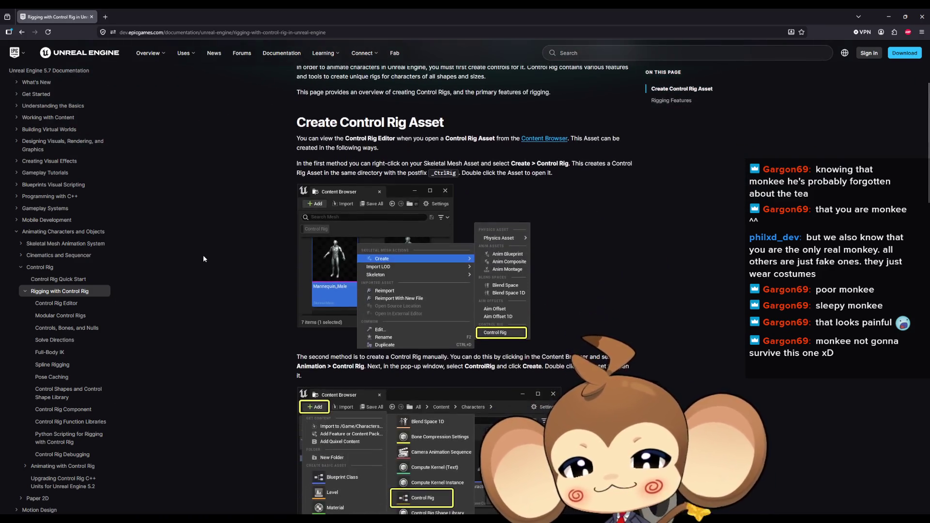
pyautogui.scroll(-4, 205, 254)
pyautogui.scroll(-6, 206, 263)
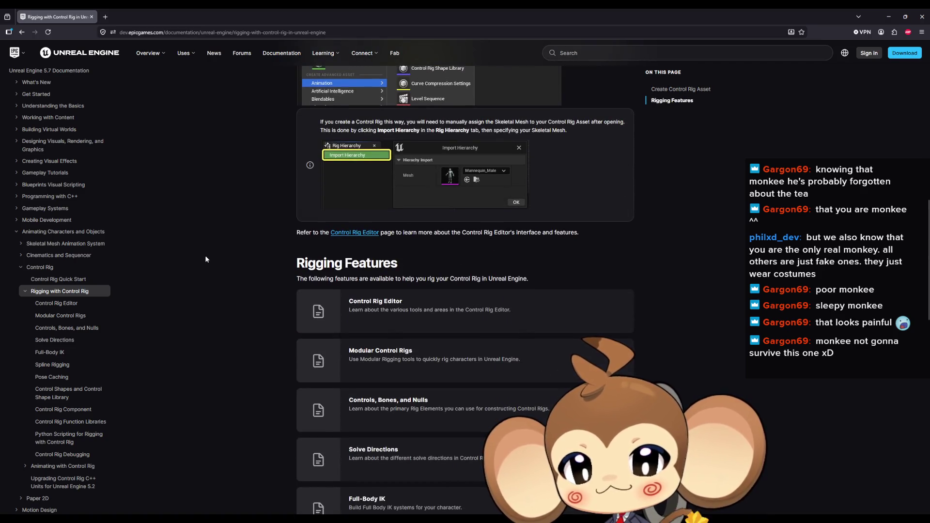
pyautogui.scroll(-3, 206, 258)
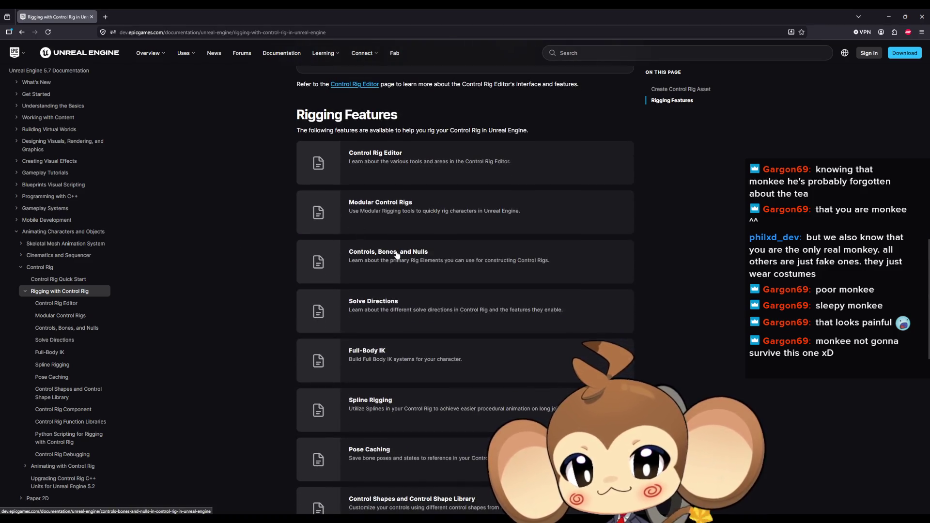
pyautogui.scroll(-2, 395, 252)
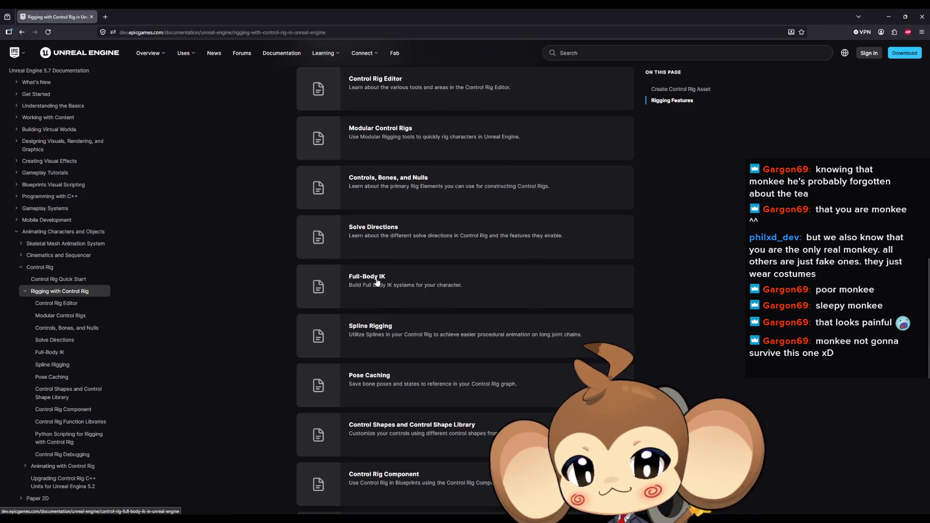
pyautogui.scroll(-2, 376, 281)
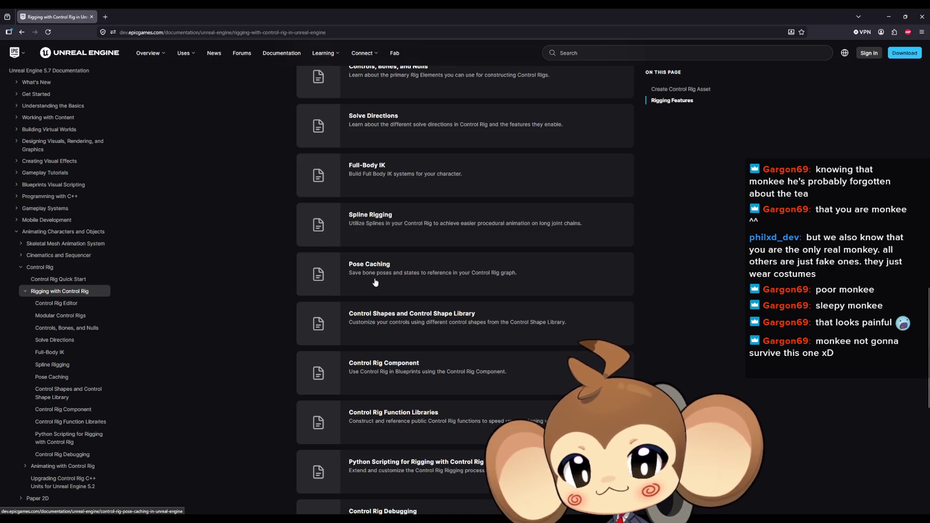
pyautogui.scroll(2, 375, 278)
pyautogui.click(374, 278)
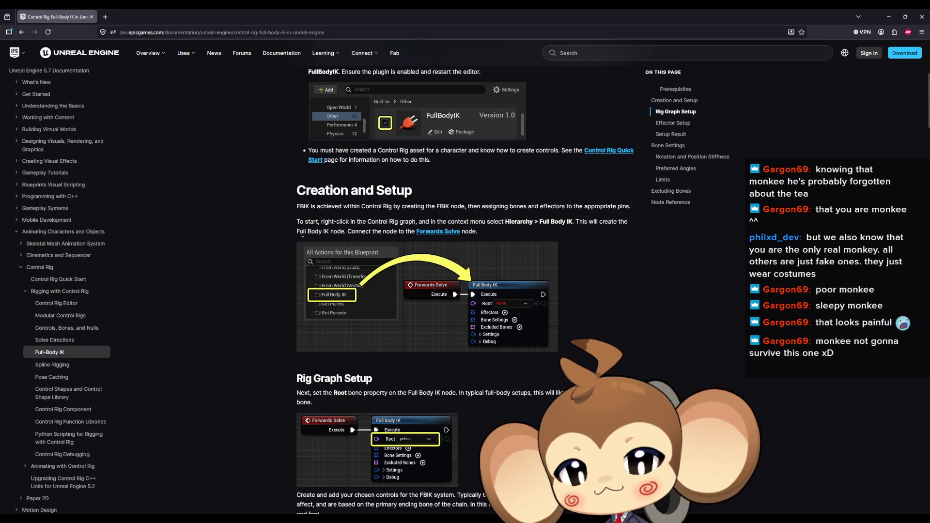
# - Scroll the Full-Body IK page down to the Rig Graph Setup and Effector Setup sections
pyautogui.scroll(-3, 207, 231)
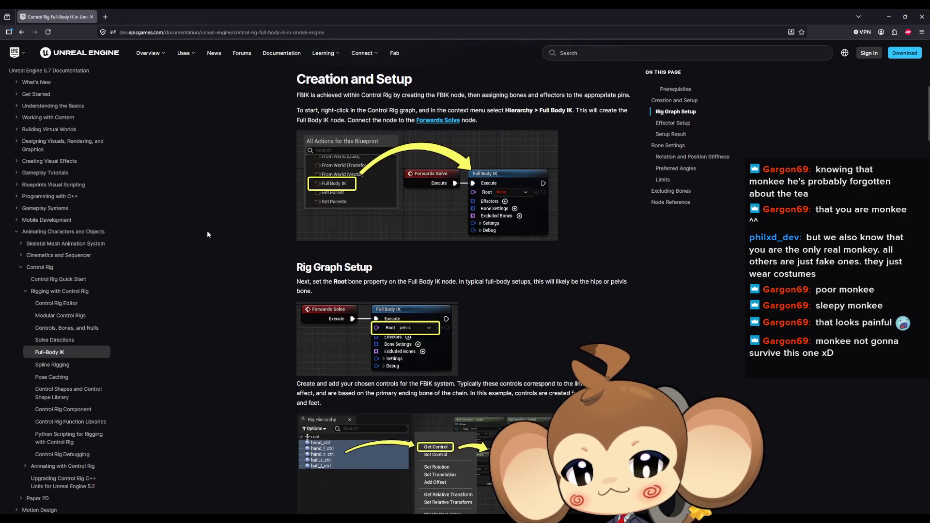
pyautogui.scroll(-1, 208, 228)
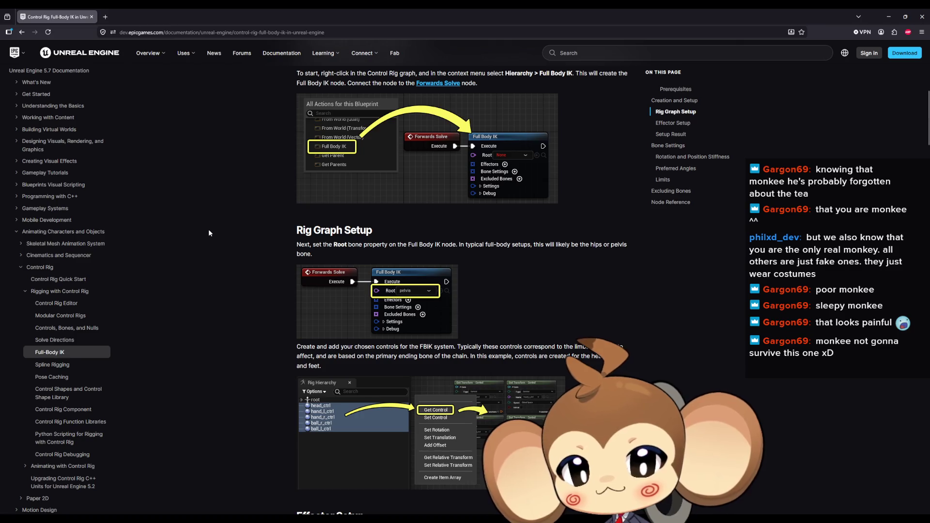
pyautogui.scroll(-2, 209, 232)
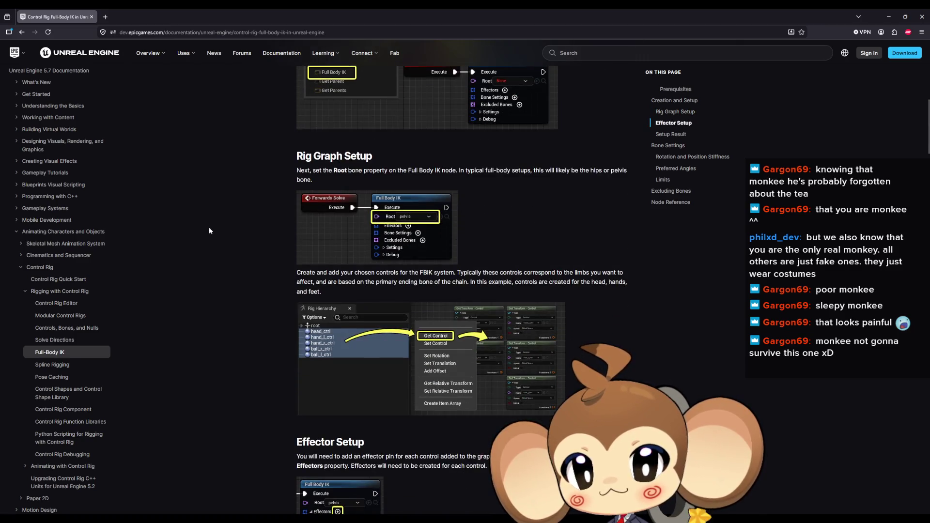
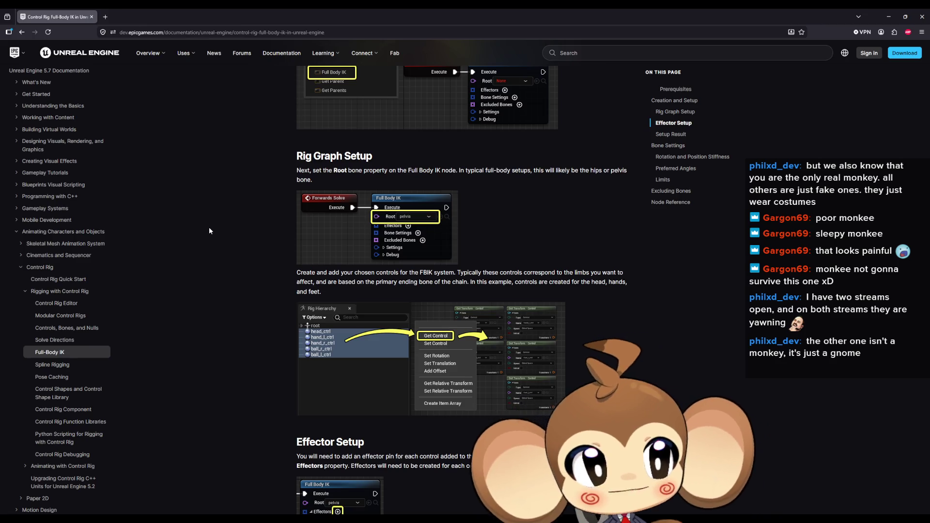
# - Delete the NewBone and NewBone_2 test bones and the NewBone_2_ctrl control
pyautogui.scroll(-1, 280, 177)
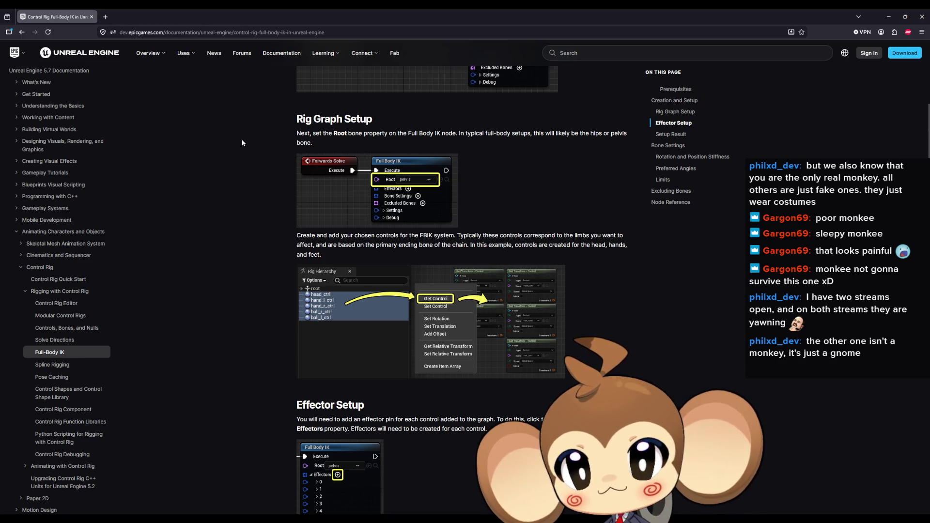
pyautogui.scroll(-1, 243, 141)
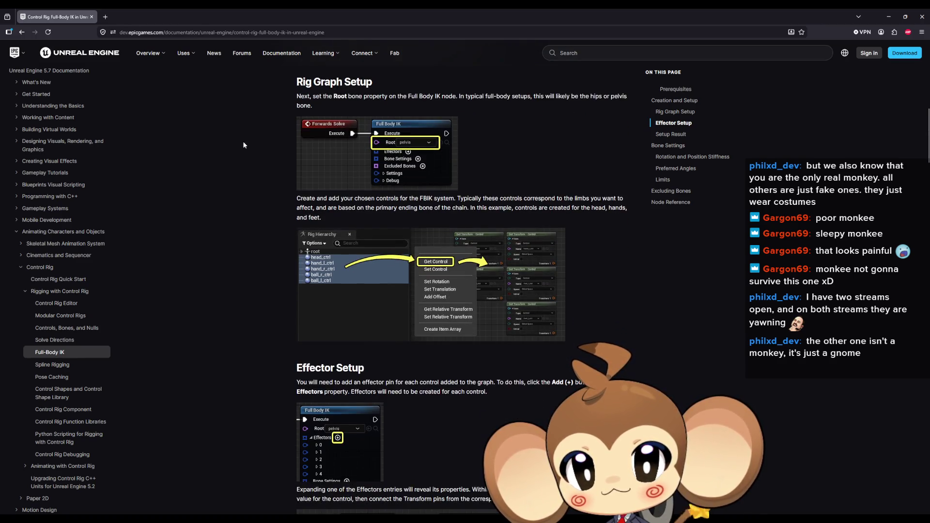
pyautogui.scroll(-4, 245, 137)
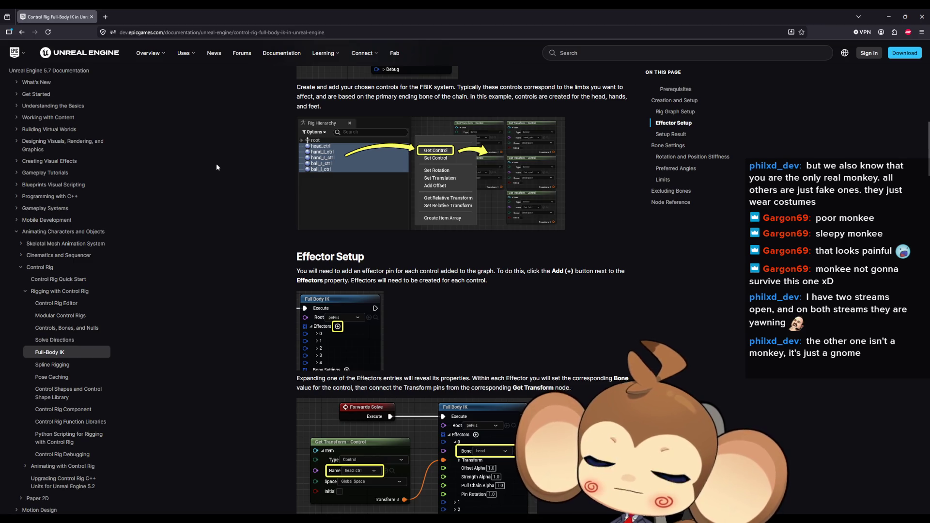
pyautogui.scroll(-2, 216, 165)
pyautogui.scroll(-3, 220, 155)
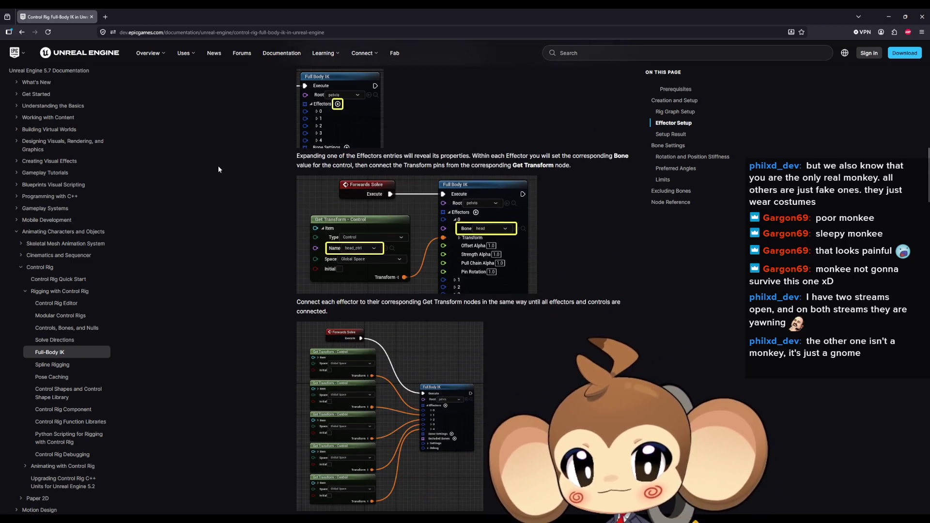
pyautogui.scroll(2, 218, 168)
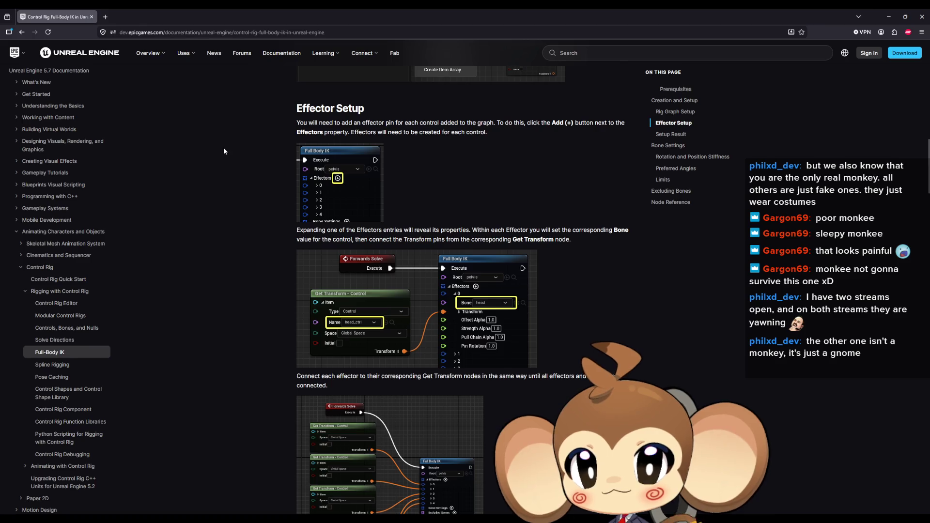
pyautogui.scroll(-2, 224, 151)
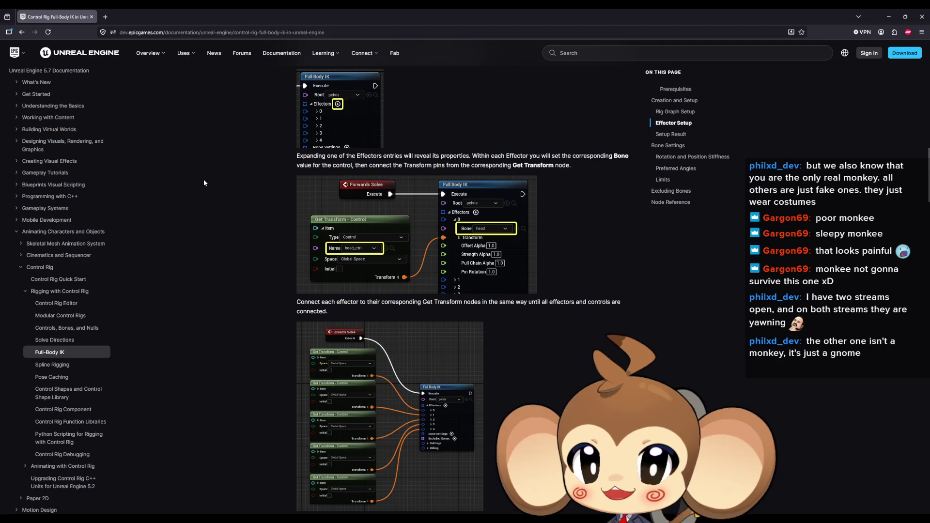
pyautogui.scroll(-5, 204, 180)
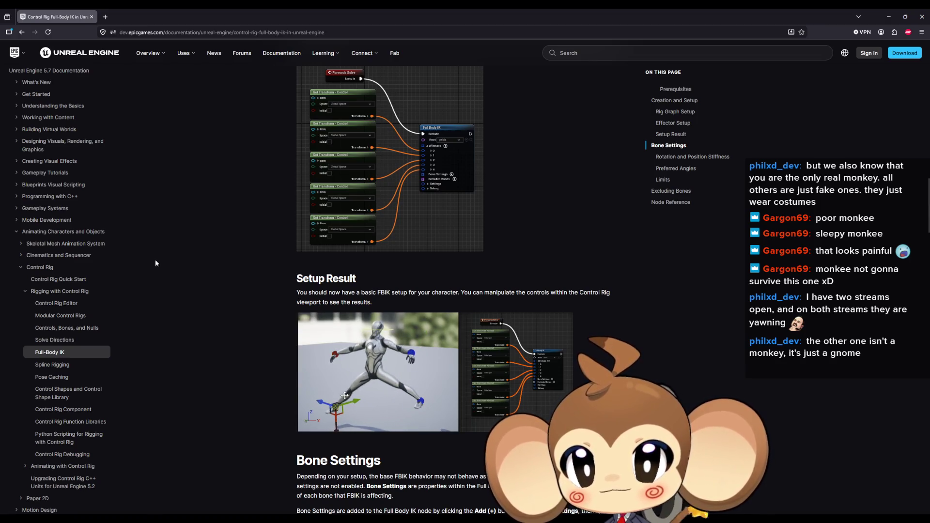
pyautogui.scroll(-5, 157, 207)
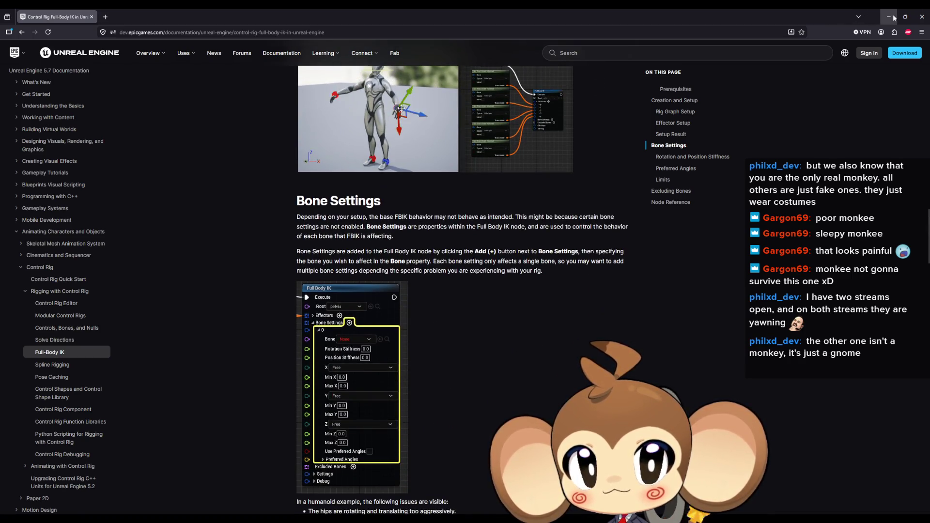
pyautogui.hotkey('alt', 'Tab')
pyautogui.click(37, 493)
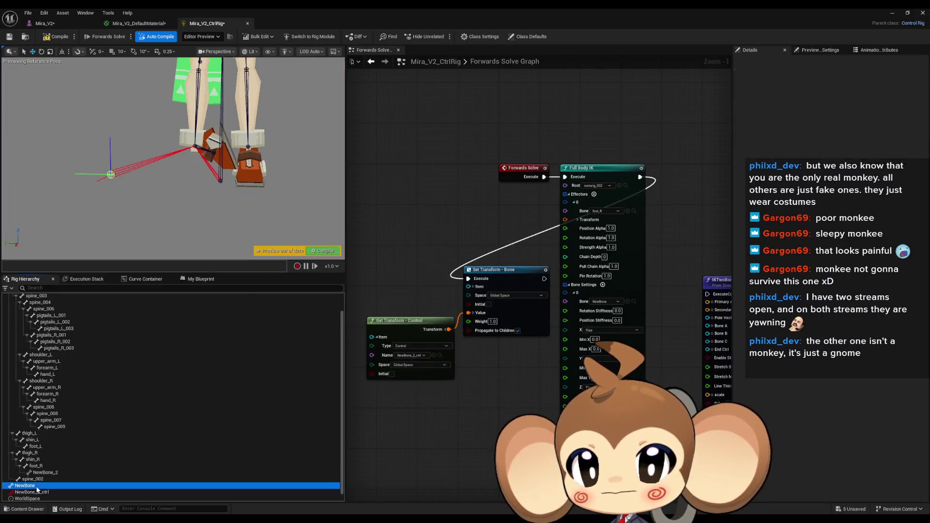
pyautogui.press('Delete')
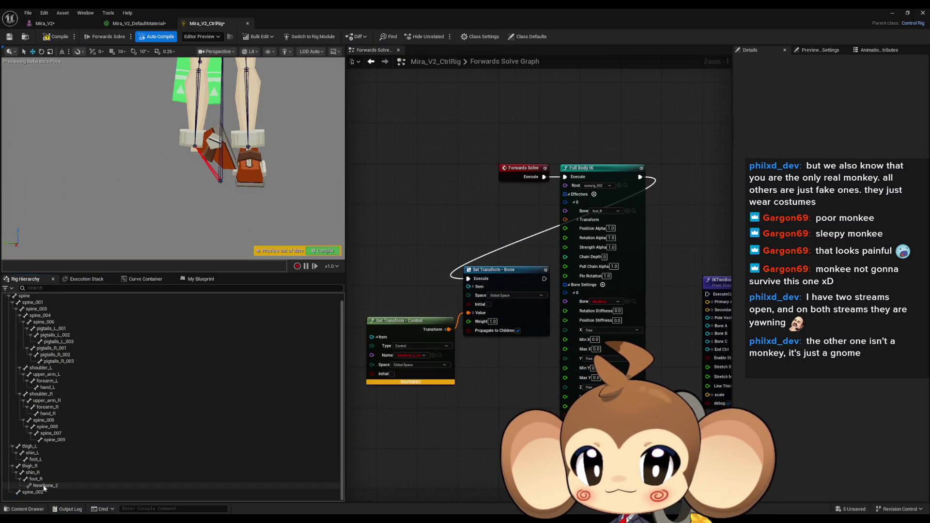
# - Delete the old Set and Get Transform nodes and recompile the rig
pyautogui.moveTo(411, 273); pyautogui.dragTo(484, 389)
pyautogui.press('Delete')
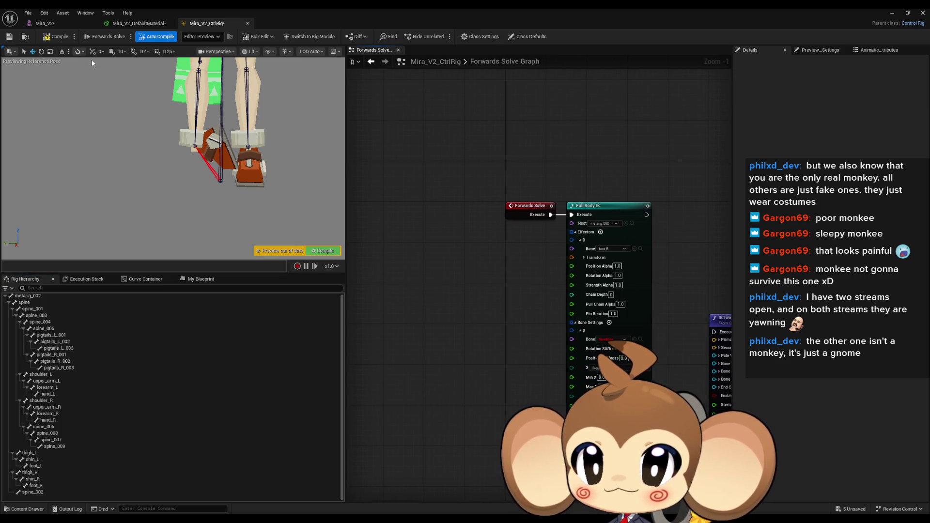
pyautogui.click(57, 37)
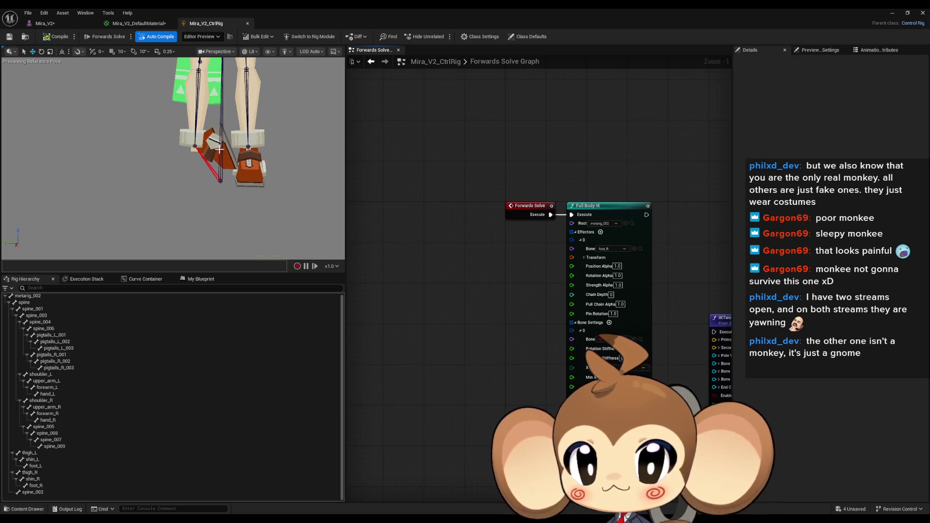
# - Select the foot_R bone and bring up its context menu
pyautogui.click(28, 297)
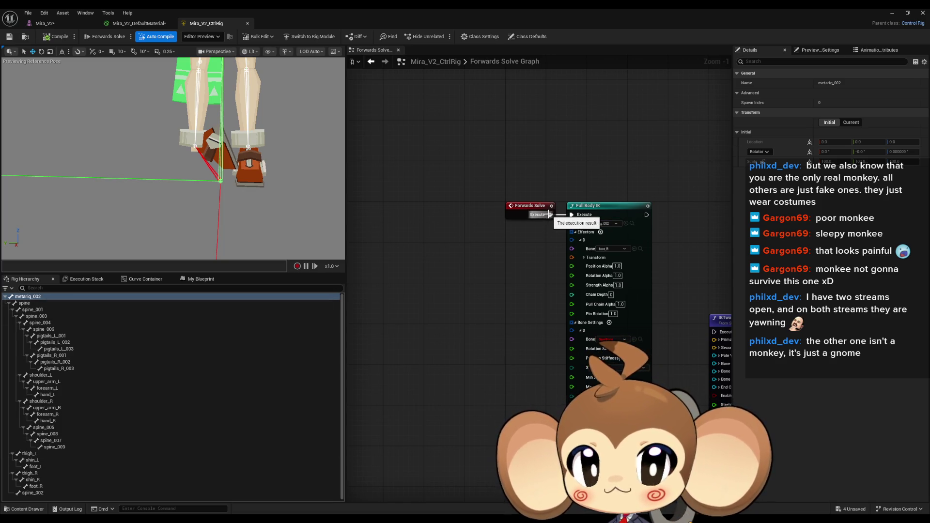
pyautogui.scroll(1, 549, 214)
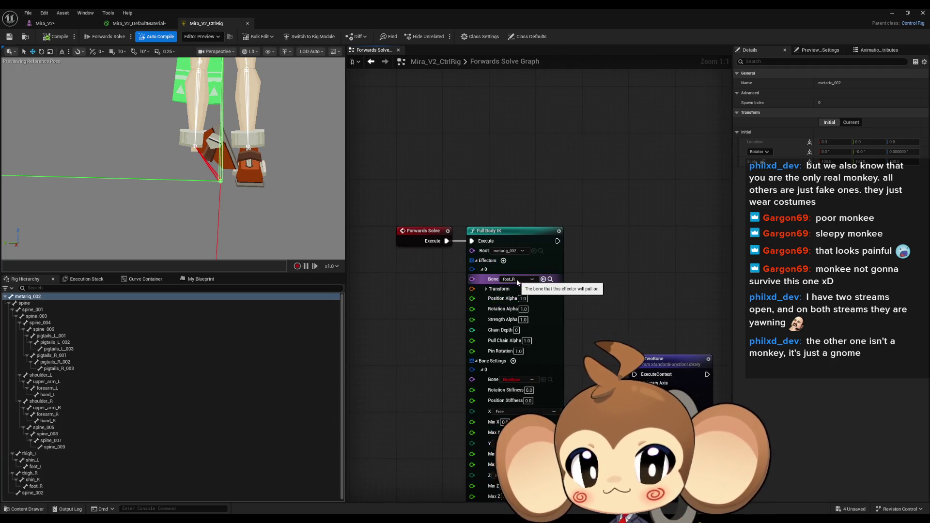
pyautogui.moveTo(434, 364); pyautogui.dragTo(481, 369)
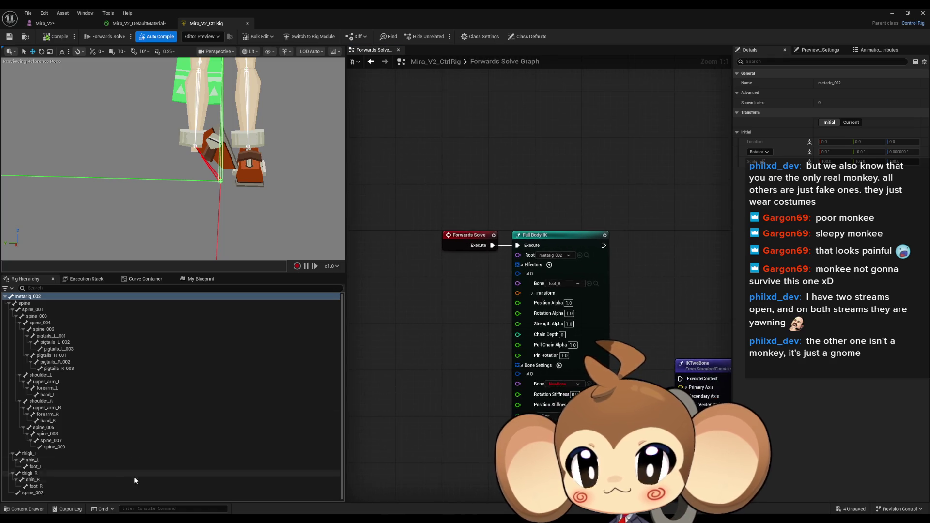
pyautogui.click(42, 486)
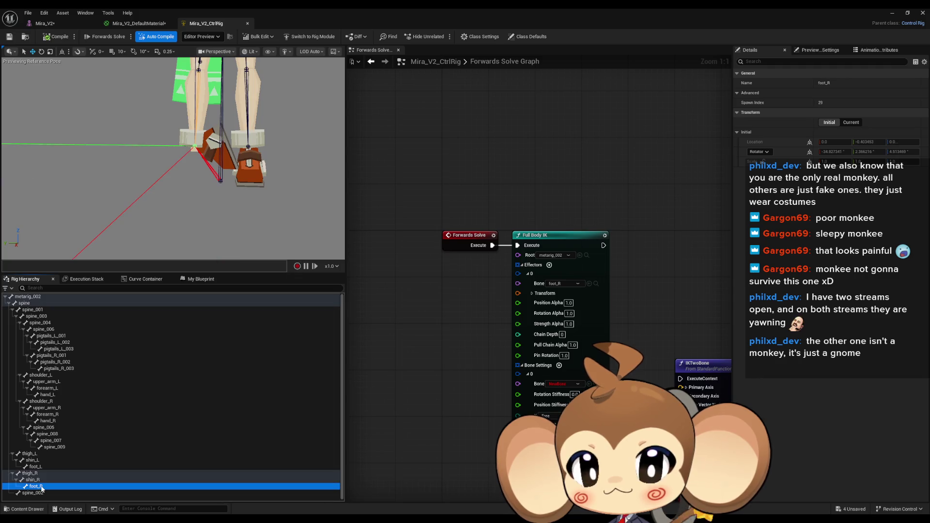
pyautogui.rightClick(41, 487)
# - Create foot_R_ctrl and wire its Get Transform node into Full Body IK effector 0
pyautogui.moveTo(121, 276)
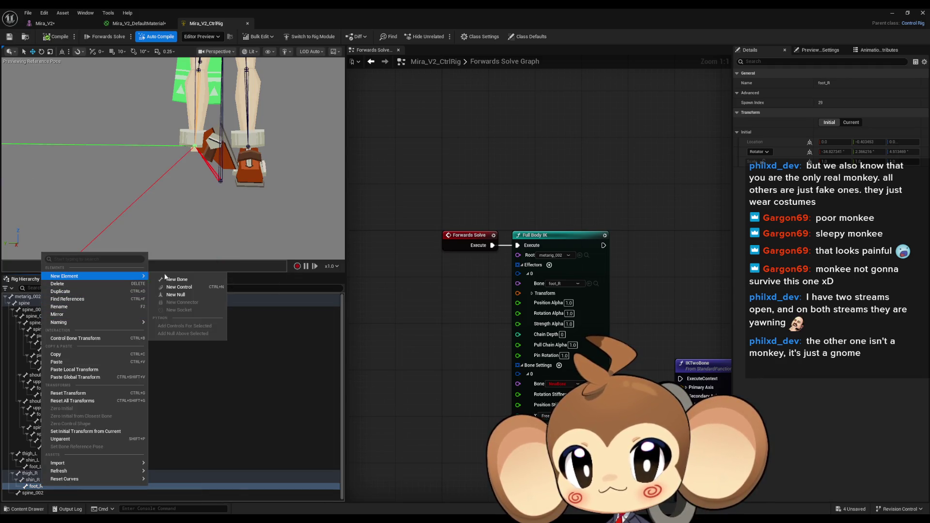
pyautogui.click(179, 288)
pyautogui.moveTo(359, 302)
pyautogui.mouseDown()
pyautogui.moveTo(498, 306)
pyautogui.moveTo(513, 291)
pyautogui.mouseUp()
pyautogui.moveTo(51, 501)
pyautogui.mouseDown()
pyautogui.moveTo(468, 318)
pyautogui.moveTo(468, 297)
pyautogui.moveTo(538, 295)
pyautogui.moveTo(540, 258)
pyautogui.mouseUp()
pyautogui.click(483, 320)
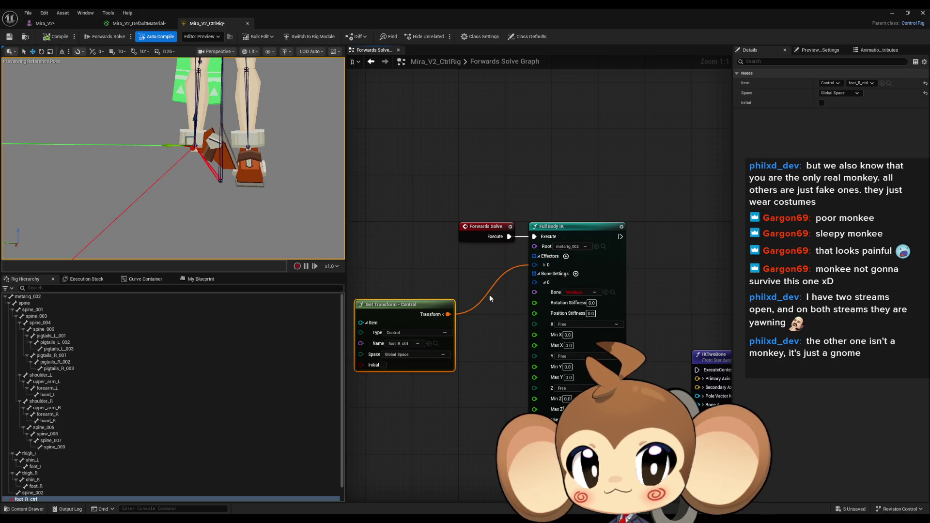
pyautogui.moveTo(447, 314); pyautogui.dragTo(543, 268)
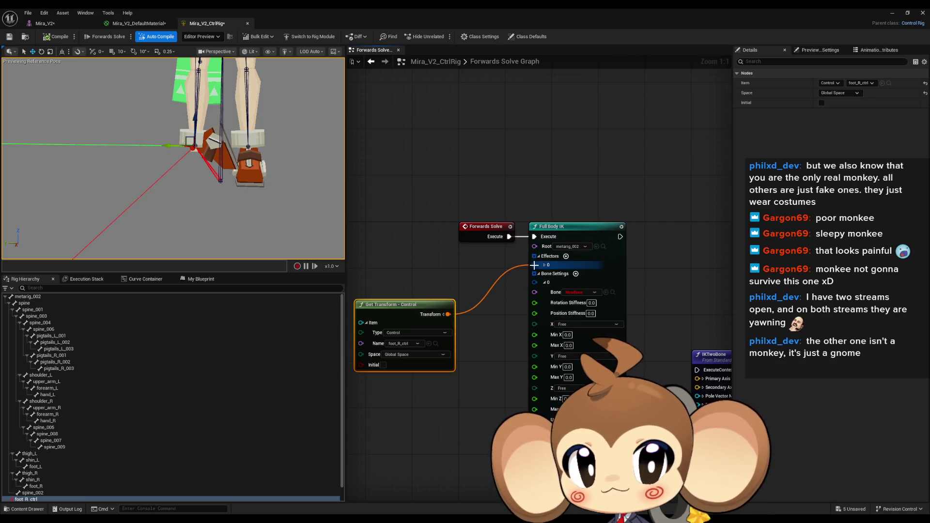
pyautogui.moveTo(416, 307); pyautogui.dragTo(427, 270)
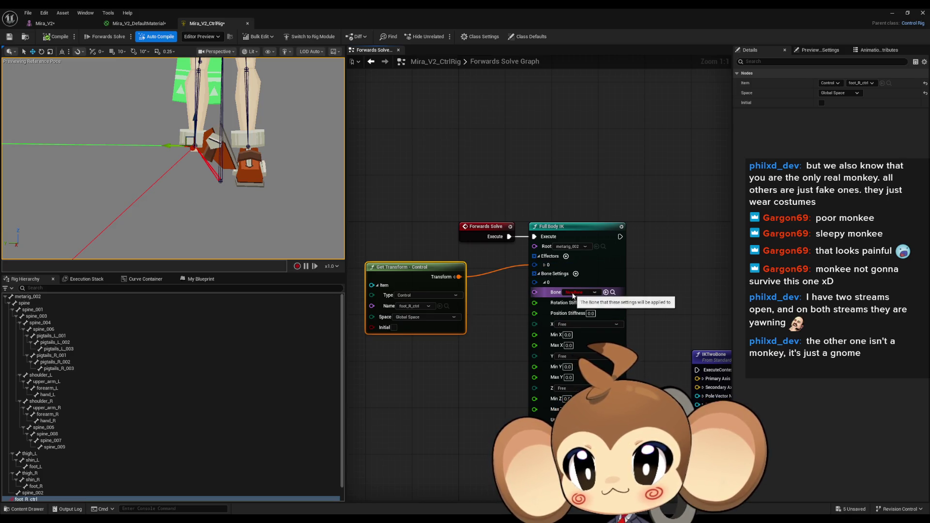
# - Add foot_R as a bone setting, compile, and reconnect Forwards Solve execution to Full Body IK
pyautogui.moveTo(126, 486)
pyautogui.mouseDown()
pyautogui.moveTo(557, 279)
pyautogui.moveTo(608, 293)
pyautogui.mouseUp()
pyautogui.click(607, 293)
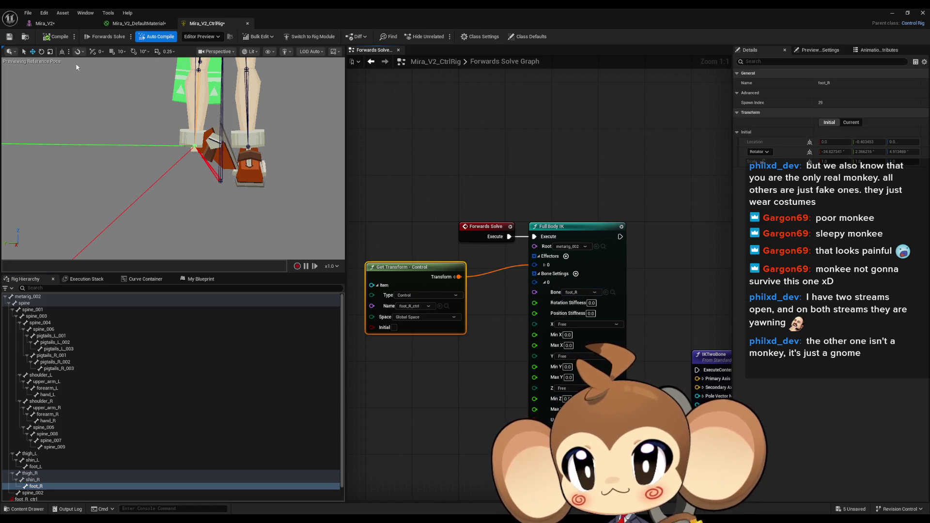
pyautogui.click(54, 36)
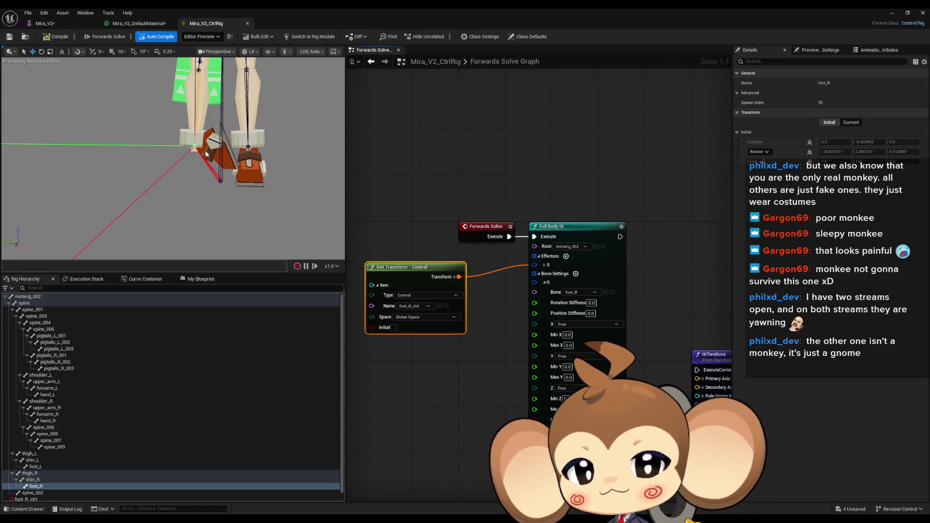
pyautogui.keyDown('alt'); pyautogui.click(535, 236); pyautogui.keyUp('alt')
pyautogui.moveTo(535, 237); pyautogui.dragTo(510, 237)
pyautogui.click(508, 328)
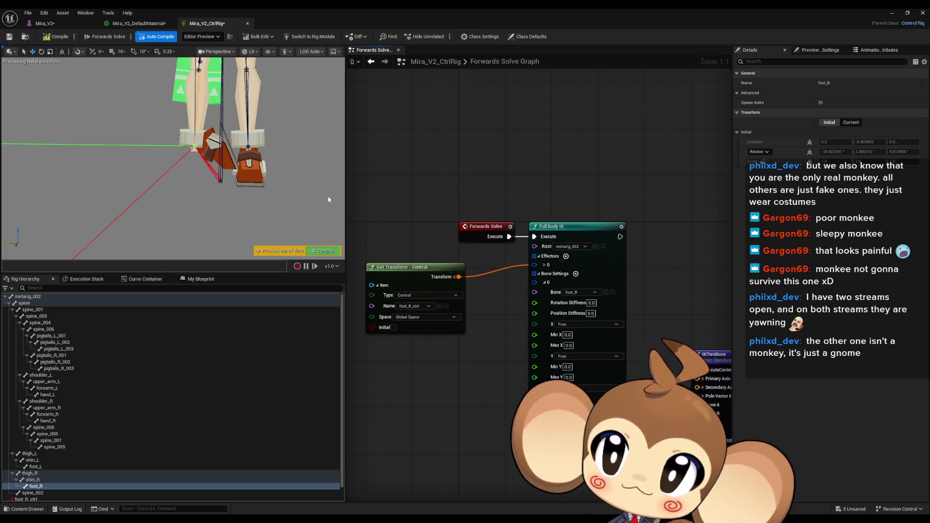
# - Set effector 0's Chain Depth to 1, then test-move foot_R_ctrl along X
pyautogui.click(72, 499)
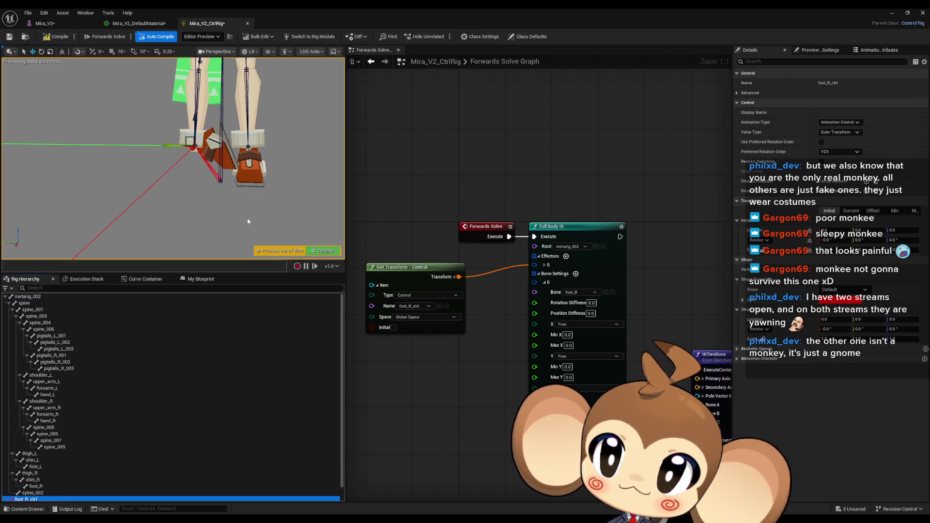
pyautogui.press('f')
pyautogui.moveTo(254, 183)
pyautogui.mouseDown()
pyautogui.moveTo(82, 156)
pyautogui.moveTo(45, 170)
pyautogui.moveTo(96, 179)
pyautogui.moveTo(63, 174)
pyautogui.moveTo(129, 203)
pyautogui.mouseUp()
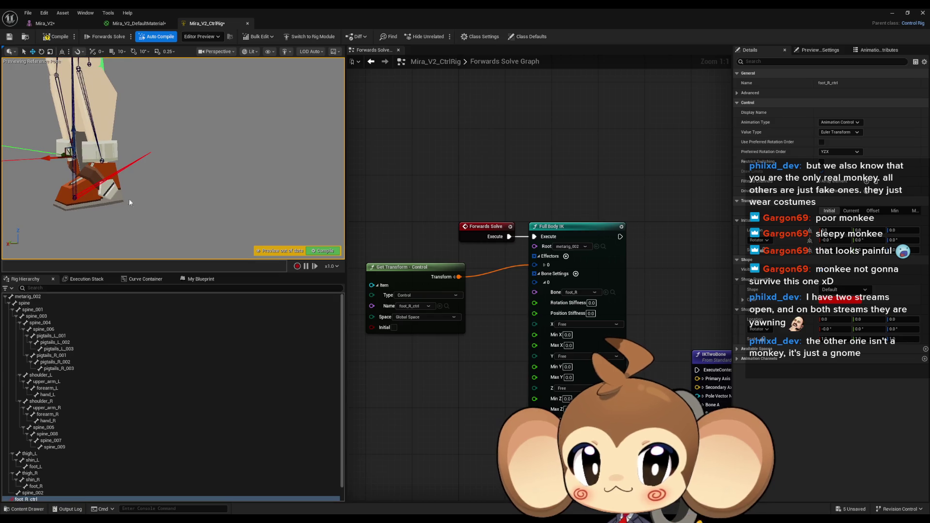
pyautogui.click(544, 265)
pyautogui.click(579, 326)
pyautogui.write('1')
pyautogui.press('Return')
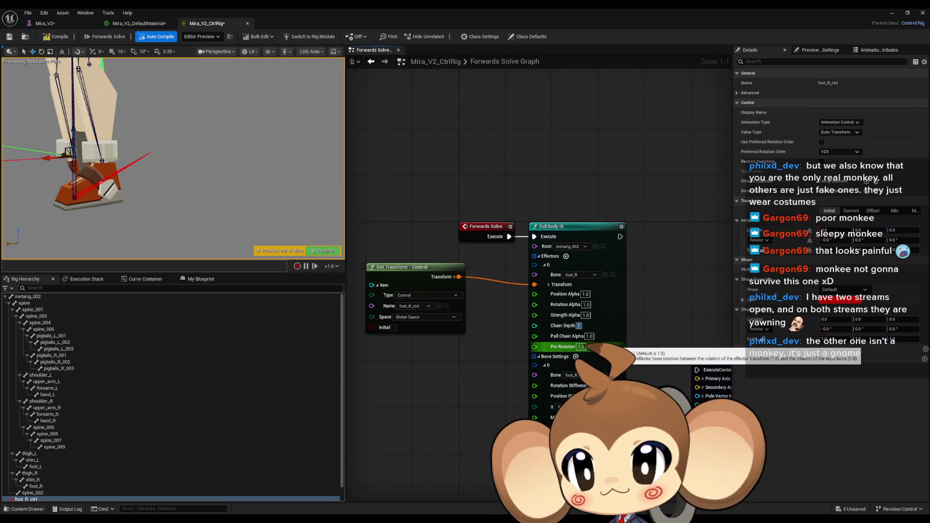
pyautogui.moveTo(48, 158); pyautogui.dragTo(97, 155)
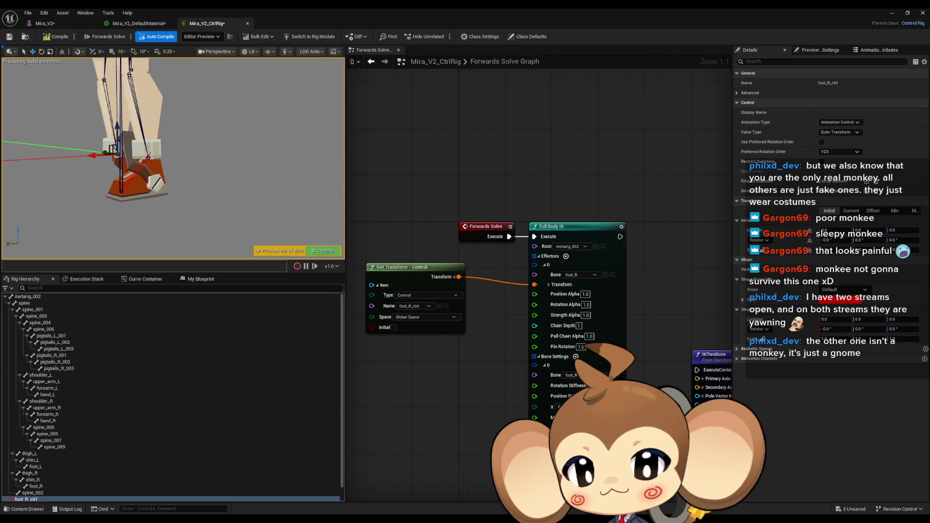
pyautogui.moveTo(382, 520)
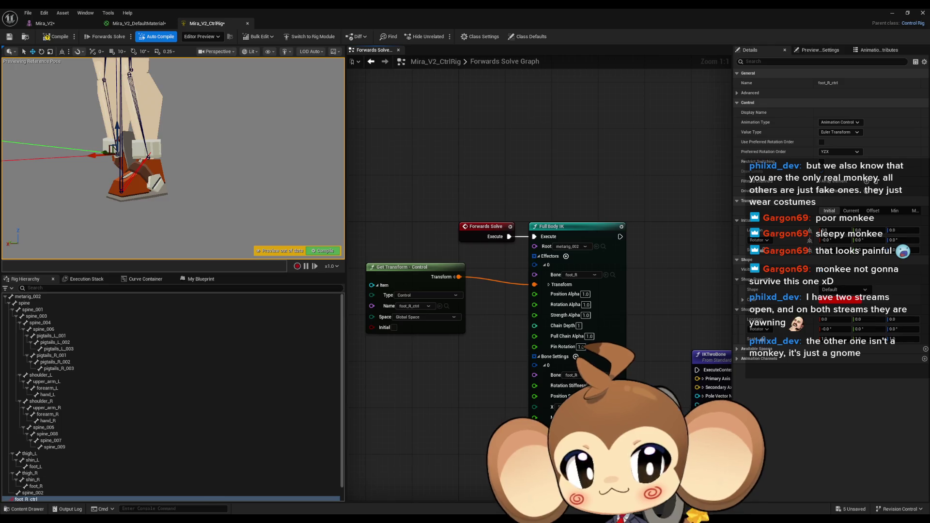
pyautogui.hotkey('alt', 'Tab')
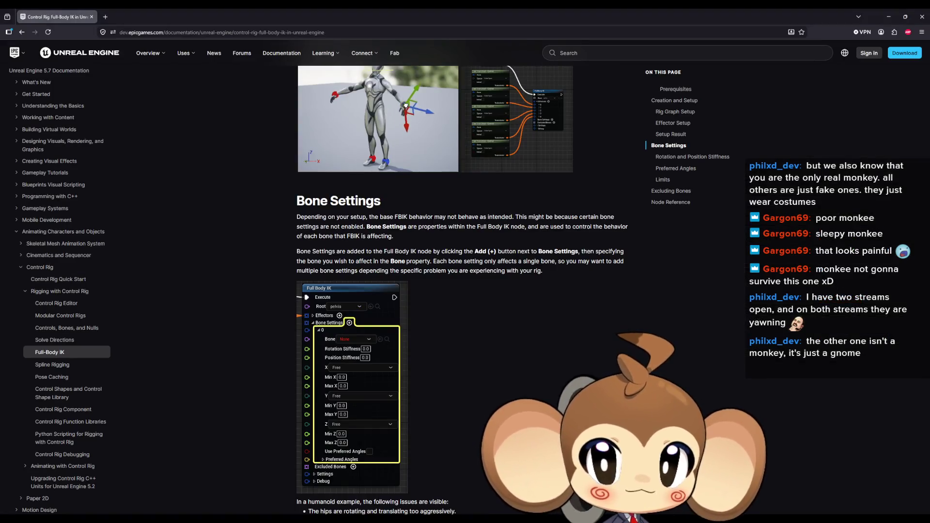
# - Read the Full-Body IK docs' Effector Setup and Setup Result sections, then minimize the browser
pyautogui.scroll(7, 724, 319)
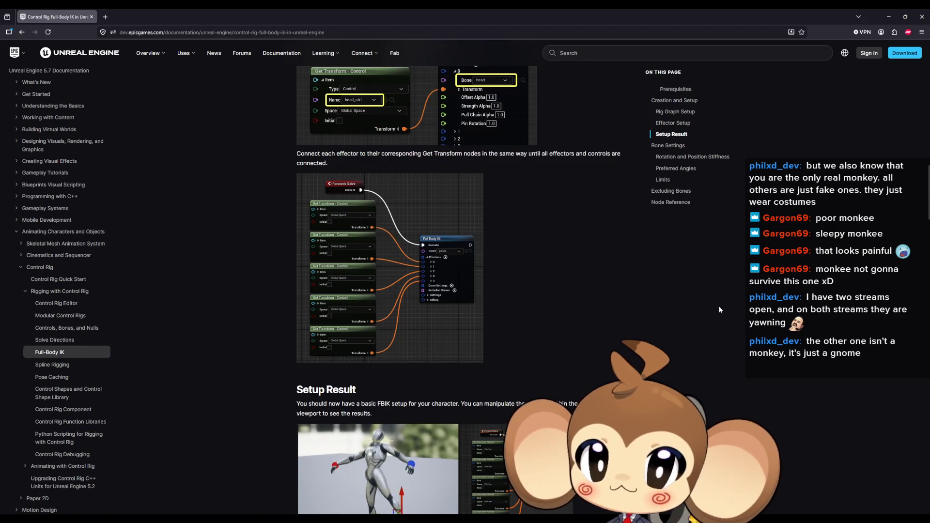
pyautogui.scroll(-1, 723, 303)
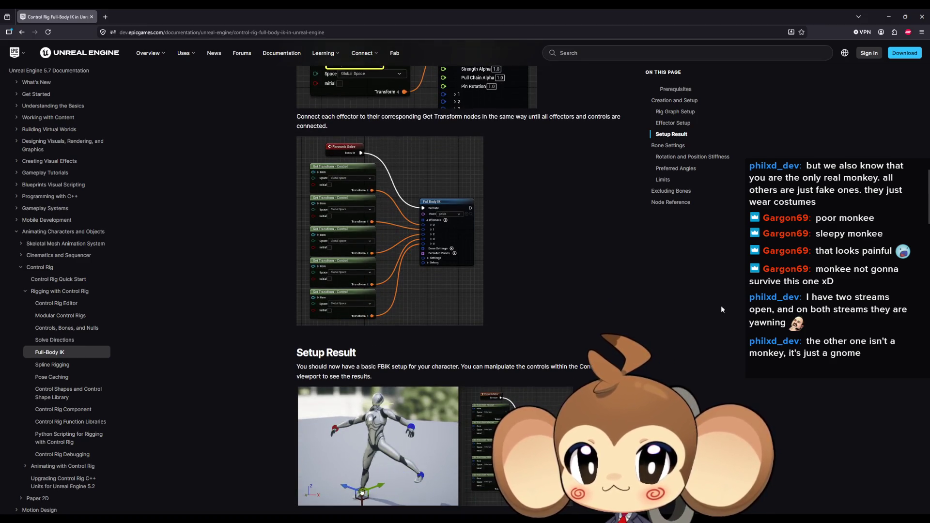
pyautogui.scroll(-1, 721, 306)
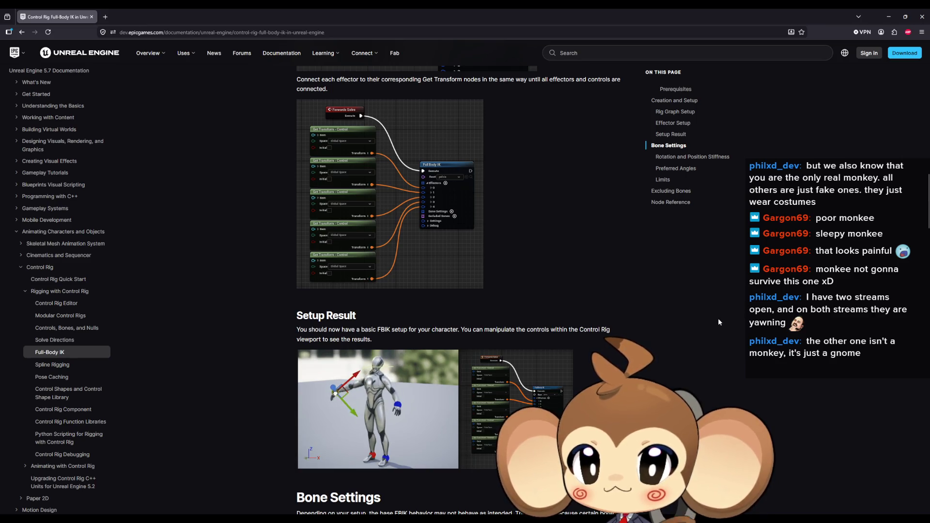
pyautogui.scroll(5, 715, 316)
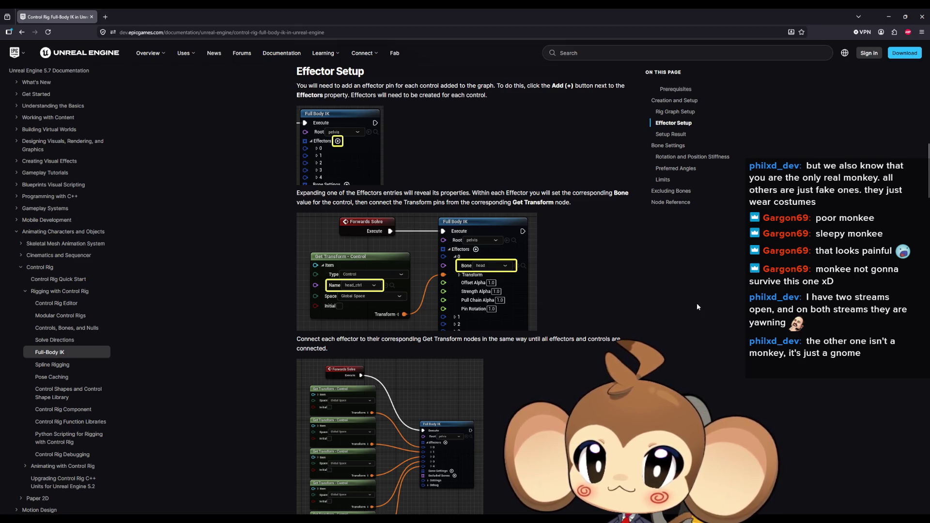
pyautogui.scroll(2, 698, 306)
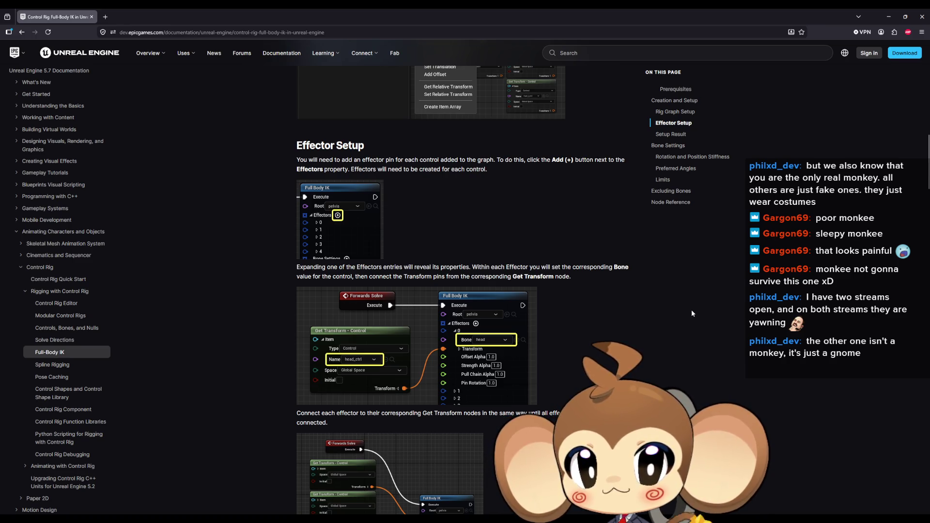
pyautogui.scroll(-1, 690, 317)
pyautogui.scroll(-2, 690, 316)
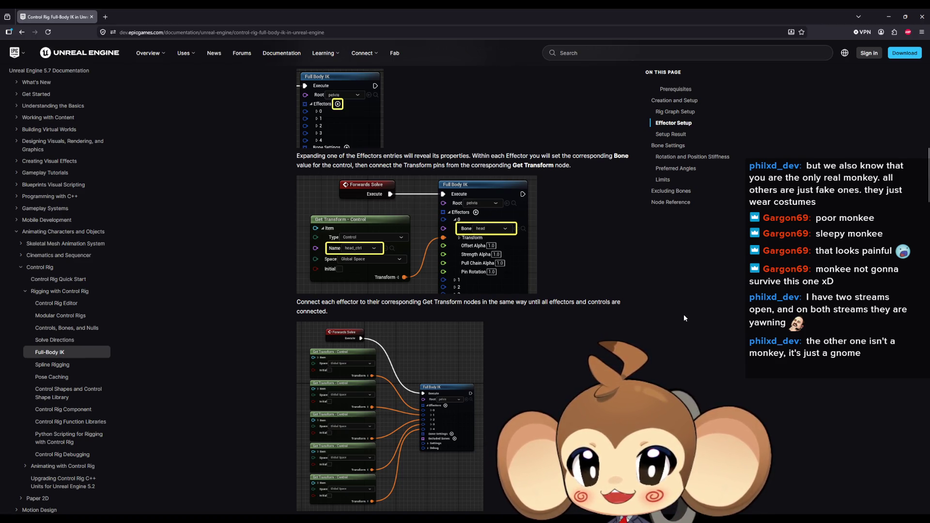
pyautogui.scroll(-1, 688, 320)
pyautogui.scroll(-4, 688, 319)
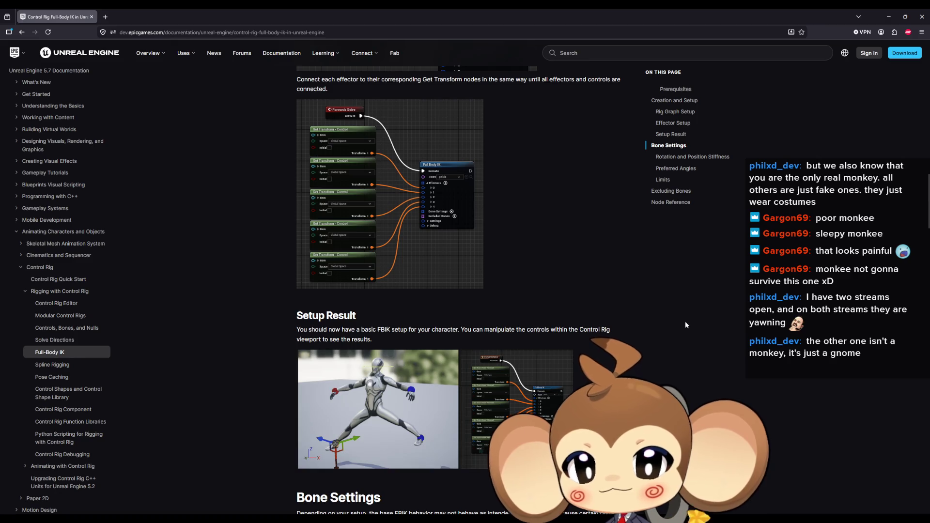
pyautogui.click(889, 16)
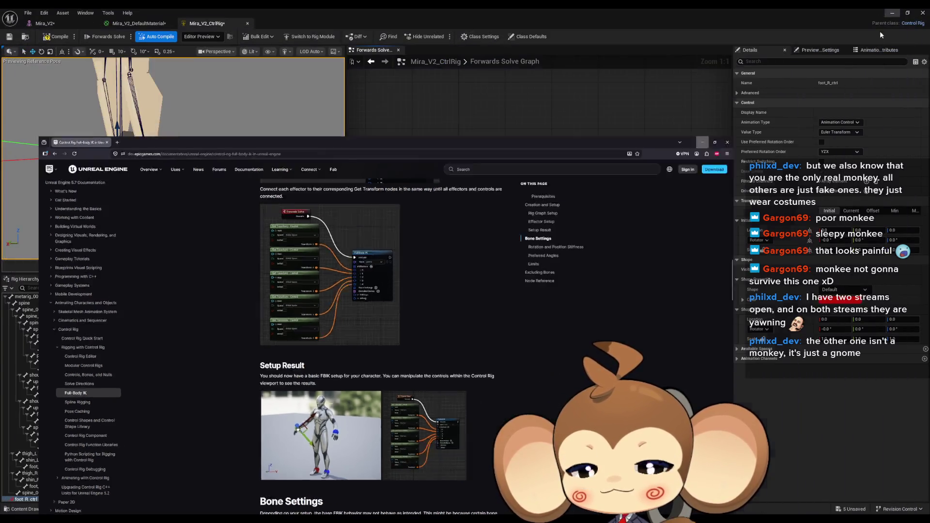
# - Create new controls for the foot_L, hand_L and hand_R bones
pyautogui.rightClick(35, 467)
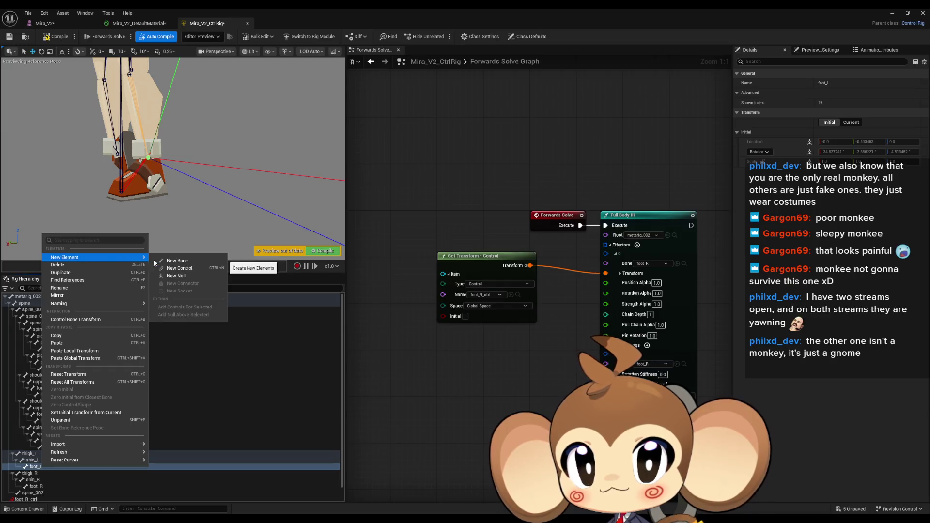
pyautogui.click(190, 269)
pyautogui.hotkey('ctrl', 's')
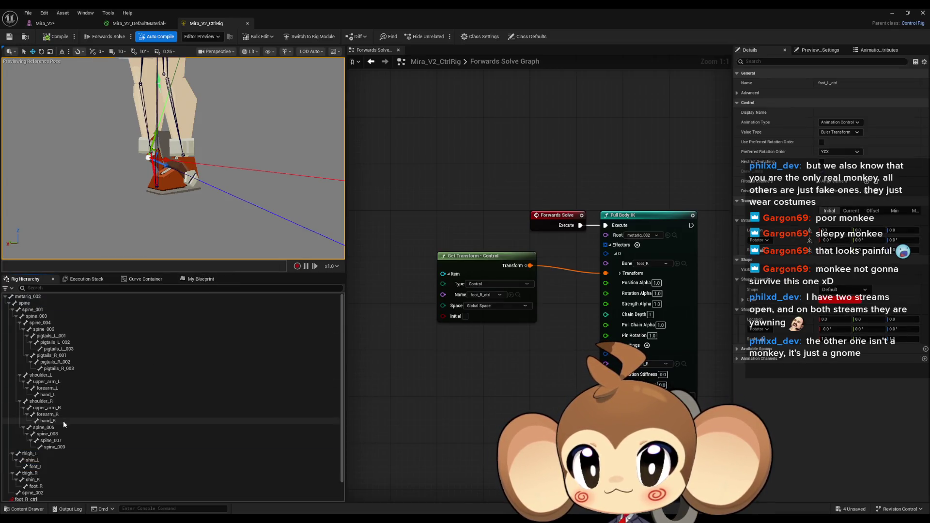
pyautogui.rightClick(55, 393)
pyautogui.moveTo(118, 184)
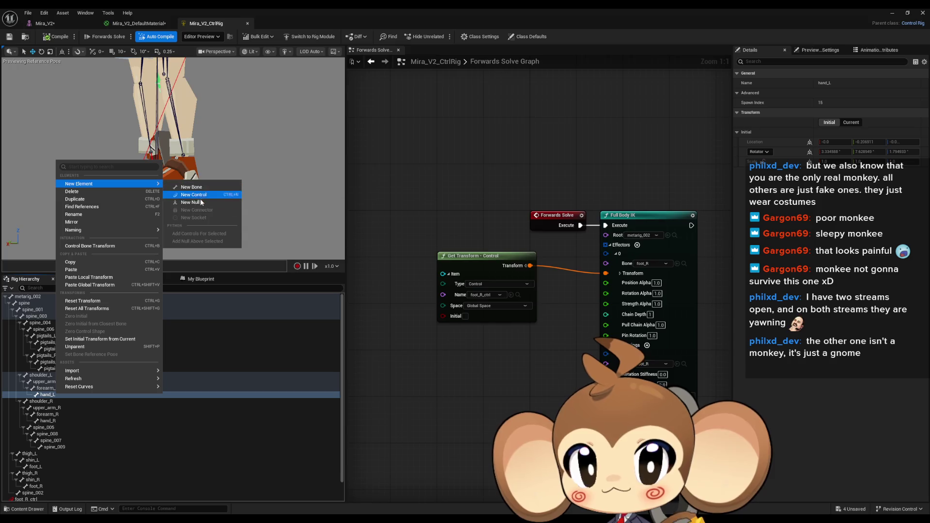
pyautogui.press('Escape')
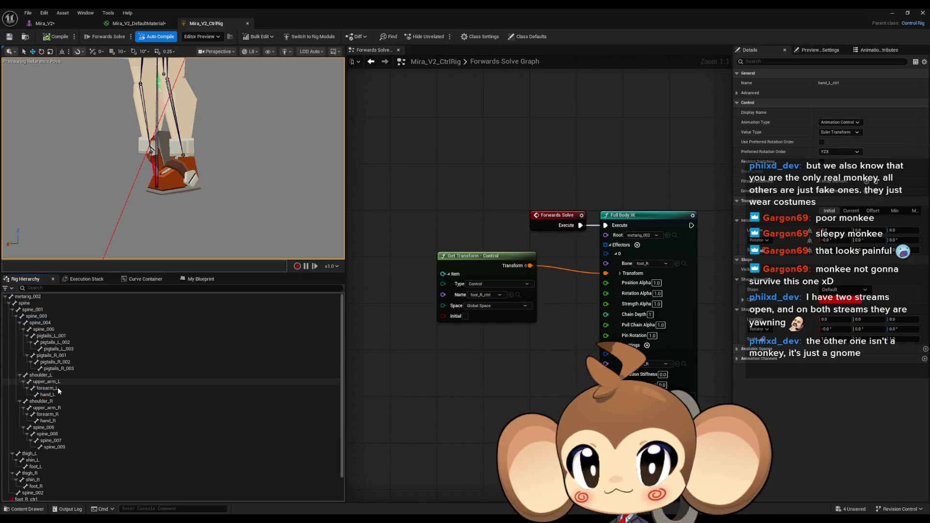
pyautogui.click(55, 421)
pyautogui.rightClick(55, 421)
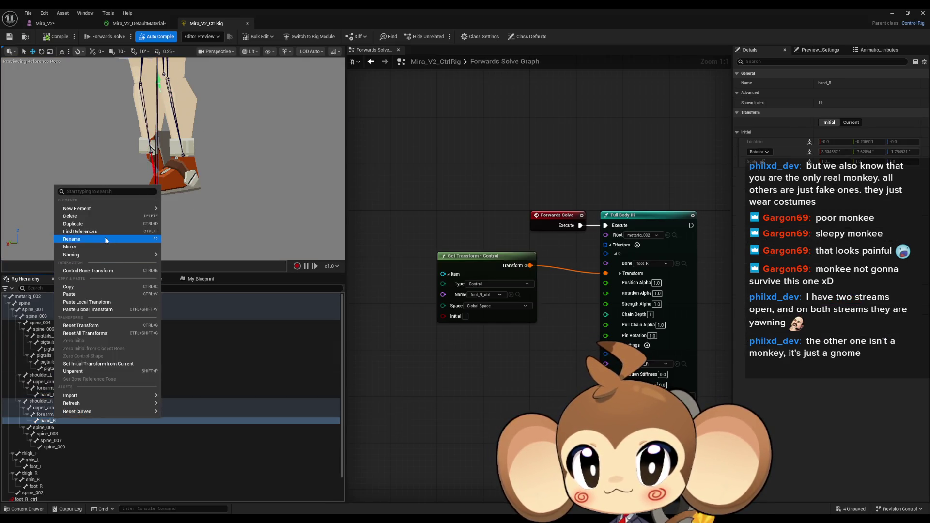
pyautogui.moveTo(107, 215)
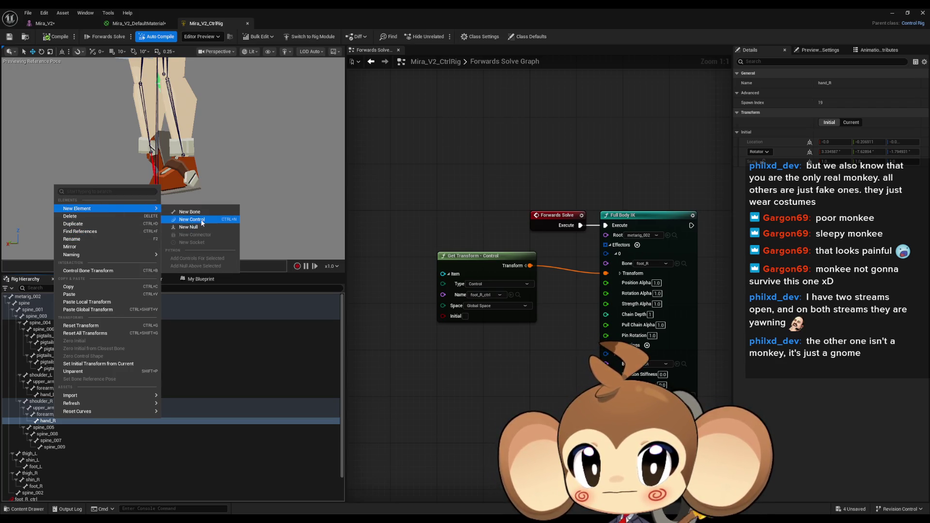
pyautogui.click(202, 223)
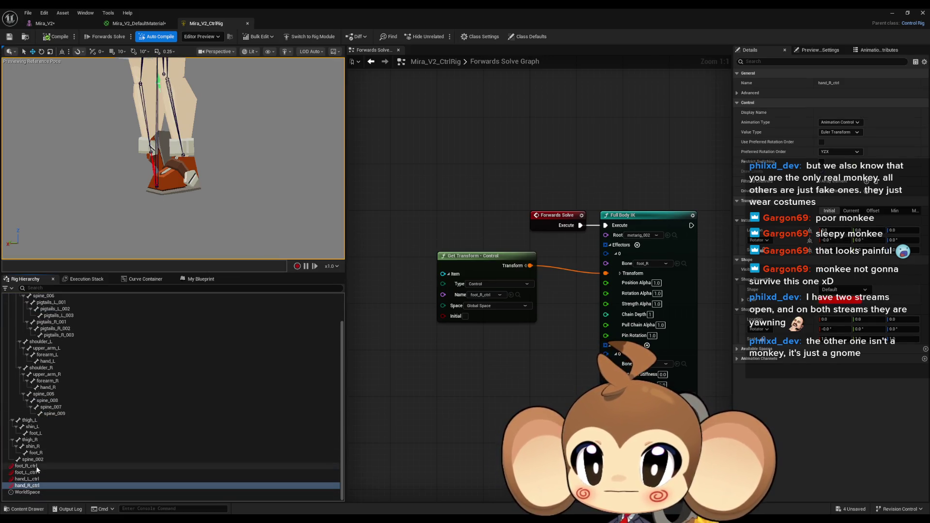
# - Delete the old Get Transform node and remove the Full Body IK bone settings entry
pyautogui.press('Delete')
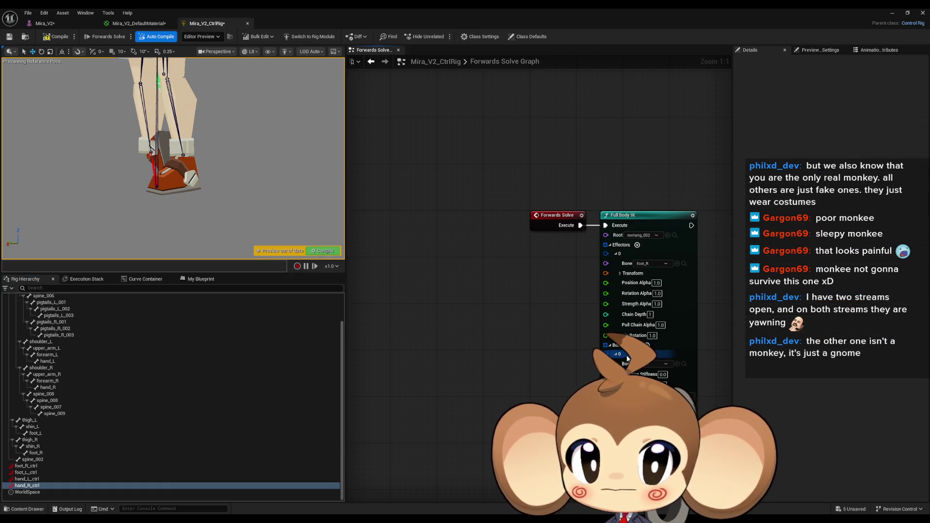
pyautogui.click(616, 355)
pyautogui.click(616, 355)
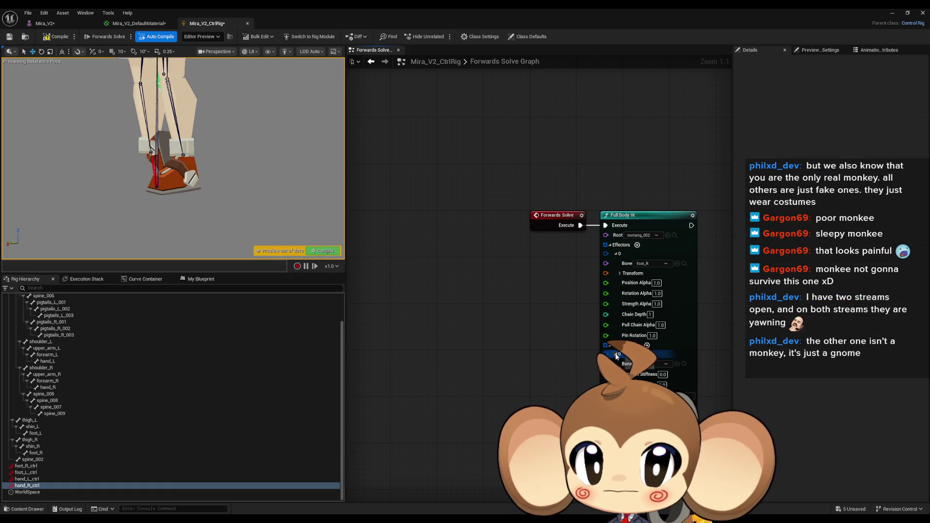
pyautogui.click(665, 364)
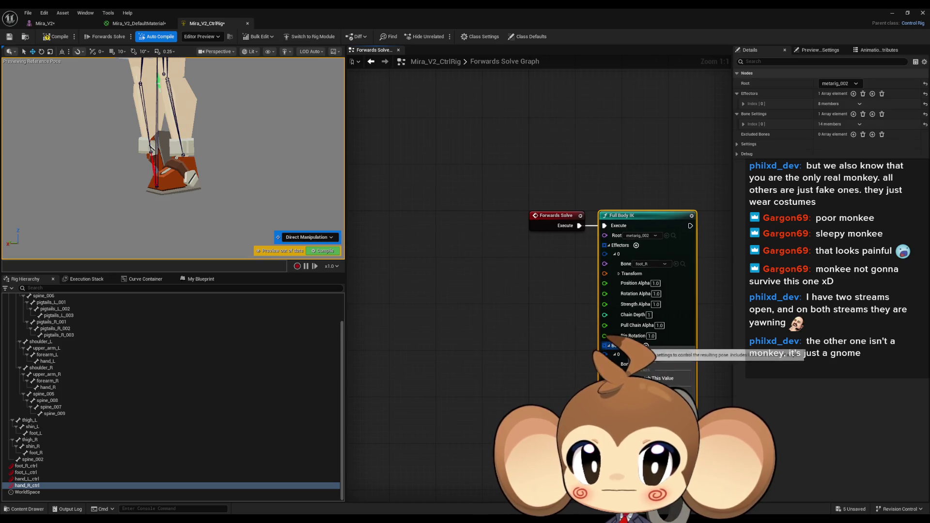
pyautogui.click(676, 395)
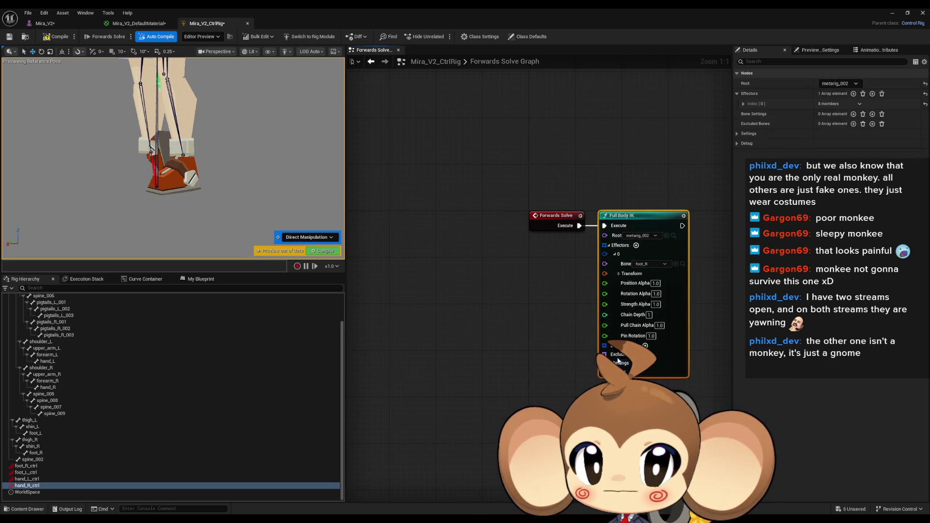
# - Drag the four controls, foot_R_ctrl through hand_R_ctrl, into the graph
pyautogui.click(27, 465)
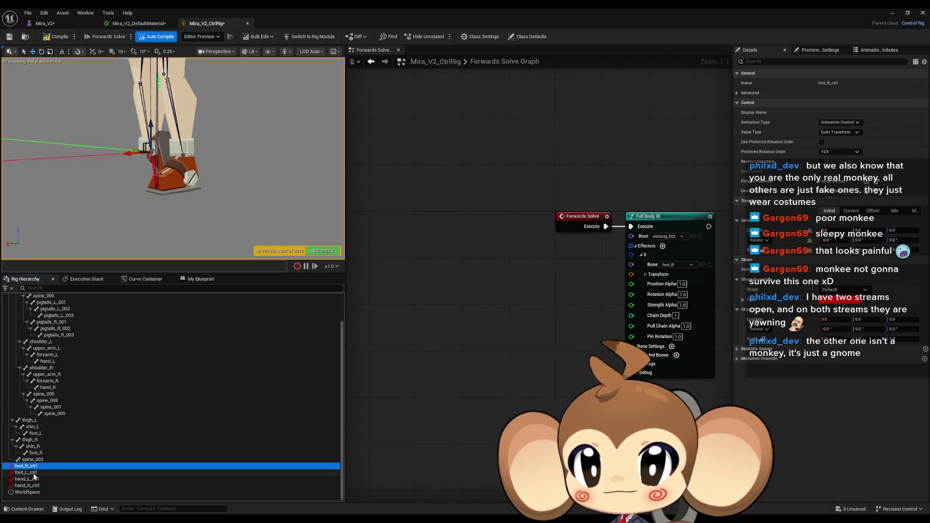
pyautogui.keyDown('shift'); pyautogui.click(33, 485); pyautogui.keyUp('shift')
pyautogui.moveTo(32, 484)
pyautogui.mouseDown()
pyautogui.moveTo(431, 326)
pyautogui.moveTo(498, 313)
pyautogui.mouseUp()
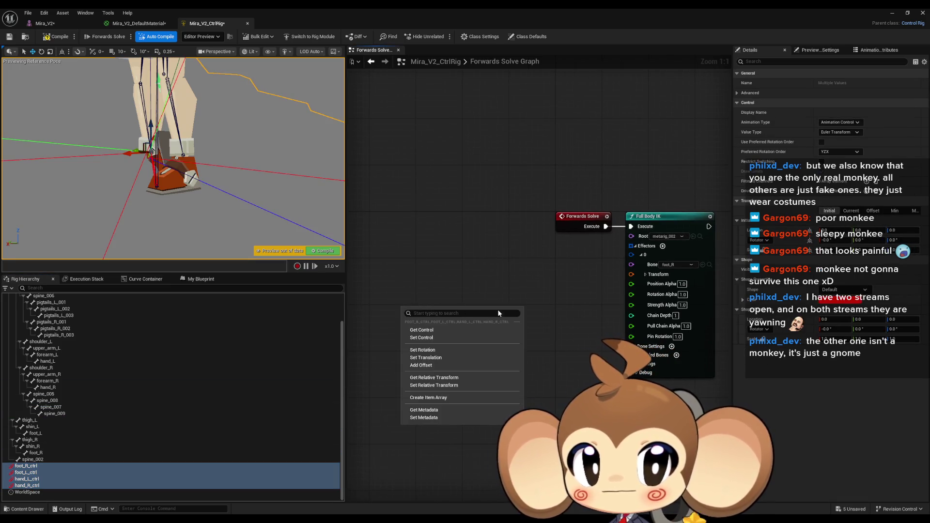
# - Create Get Transform nodes for the four controls and stack them neatly
pyautogui.click(422, 330)
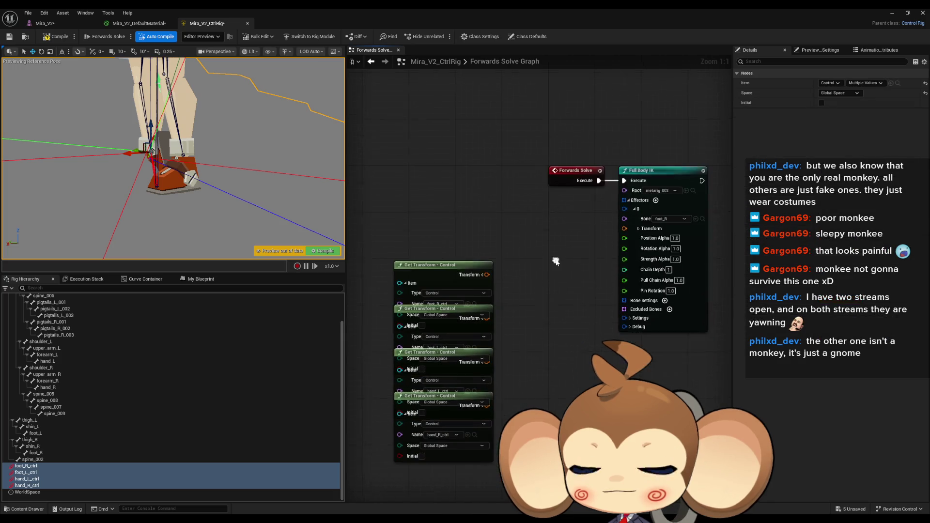
pyautogui.moveTo(459, 266); pyautogui.dragTo(460, 236)
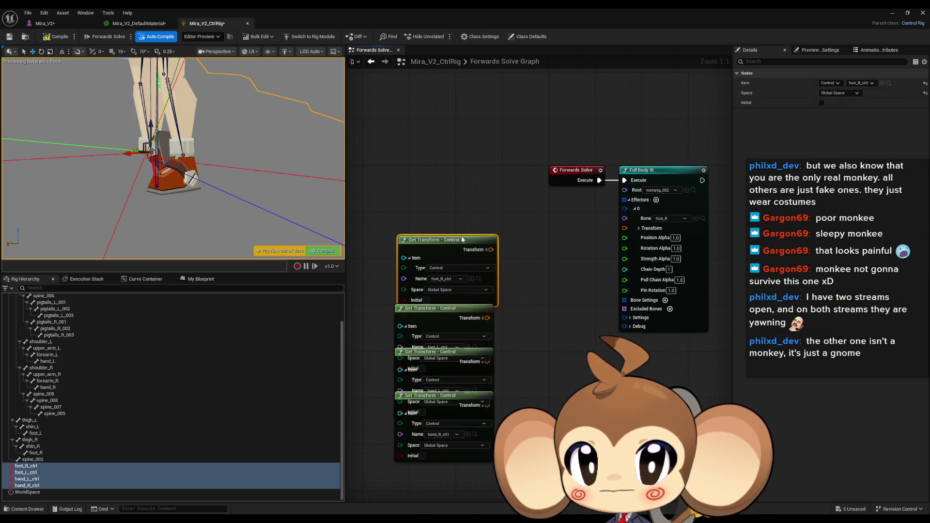
pyautogui.click(449, 352)
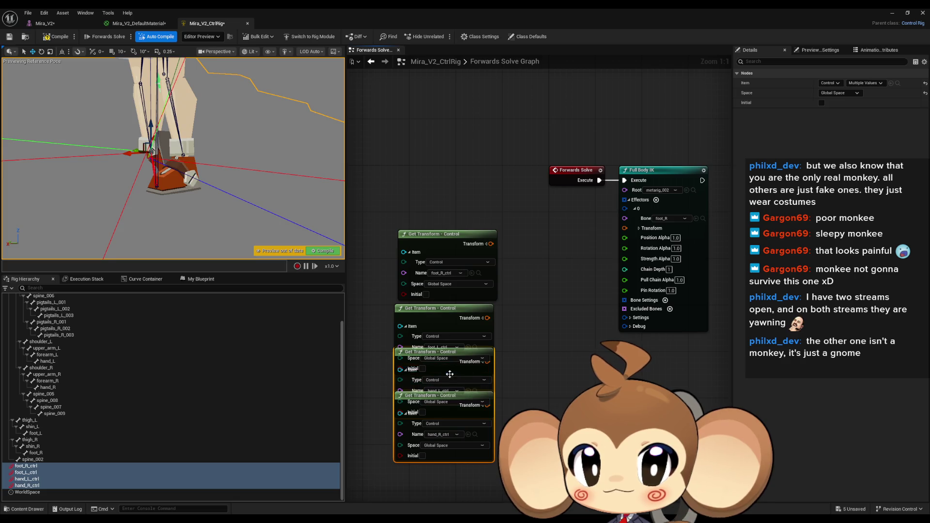
pyautogui.moveTo(454, 351)
pyautogui.mouseDown()
pyautogui.moveTo(456, 391)
pyautogui.moveTo(450, 385)
pyautogui.mouseUp()
pyautogui.moveTo(459, 430); pyautogui.dragTo(465, 459)
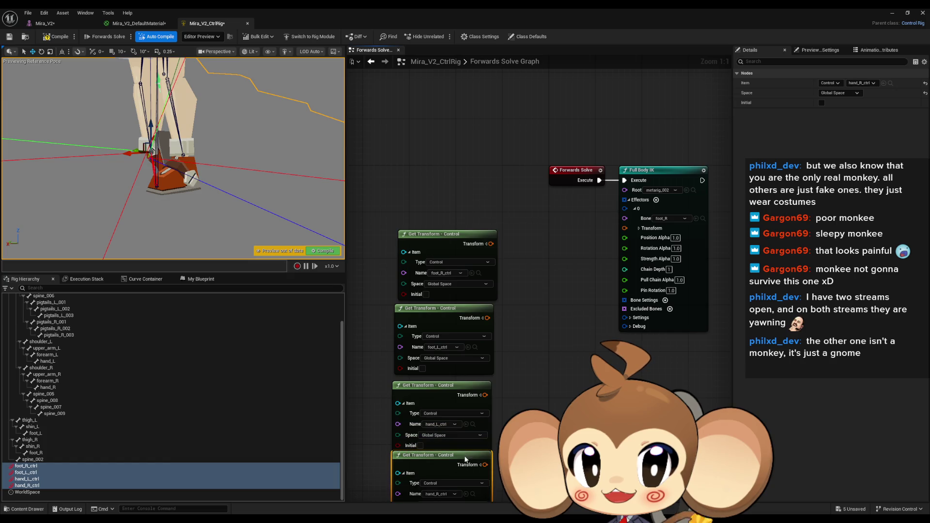
pyautogui.moveTo(549, 375); pyautogui.dragTo(557, 332)
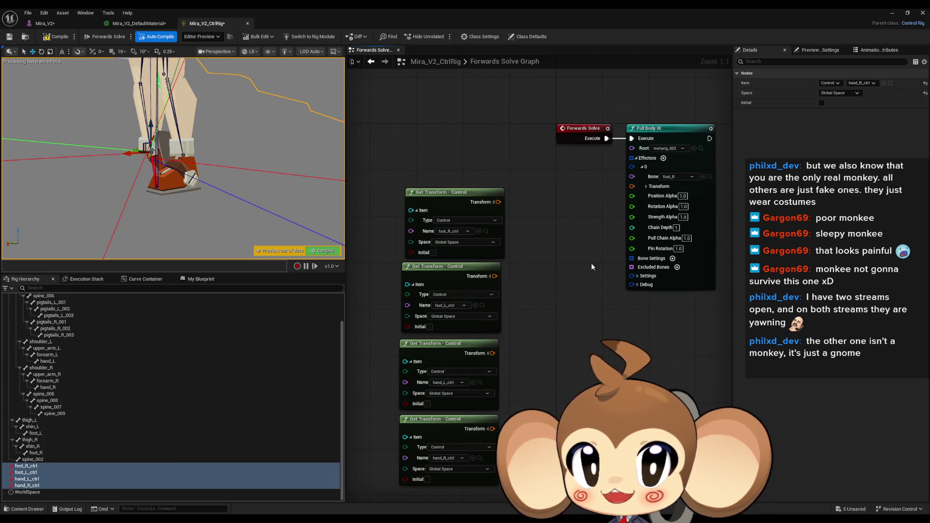
# - Add effectors to Full Body IK until it has four, collapsing them to tidy the node
pyautogui.click(643, 167)
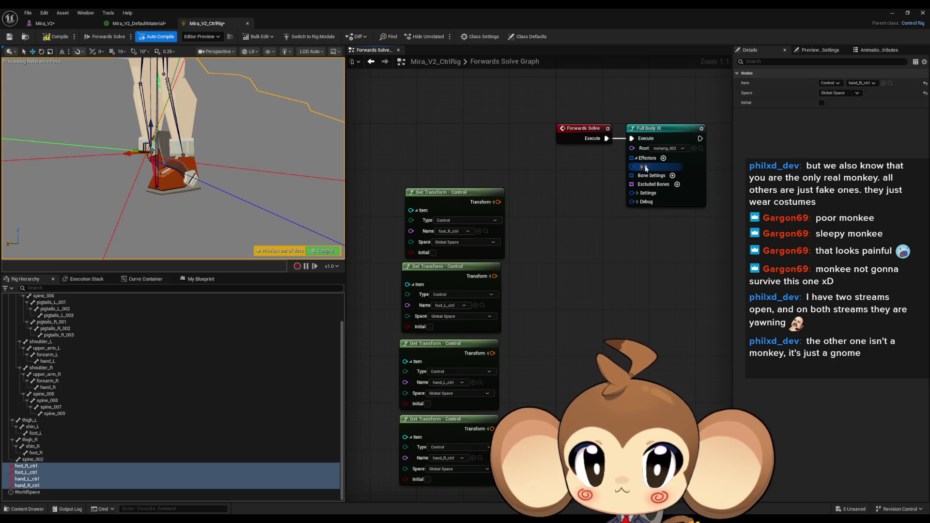
pyautogui.click(664, 158)
pyautogui.click(664, 158)
pyautogui.click(664, 159)
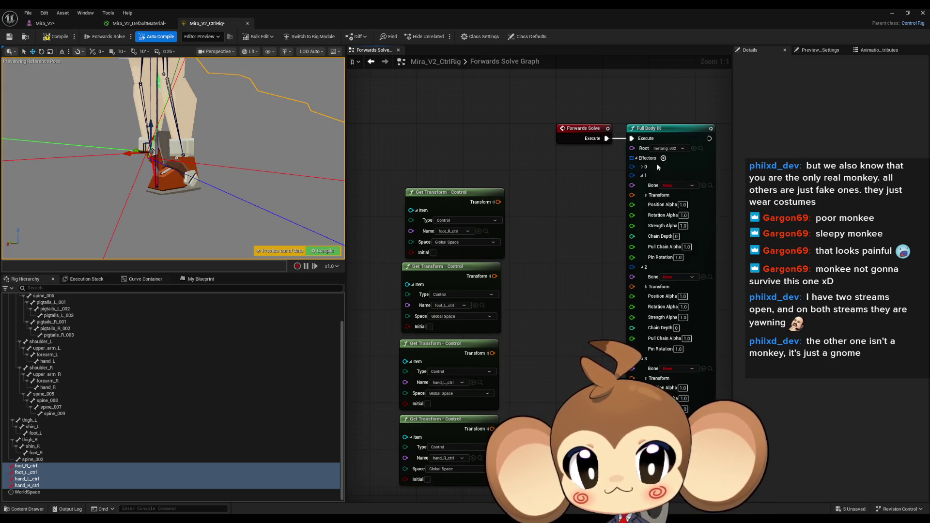
pyautogui.click(642, 175)
pyautogui.click(642, 184)
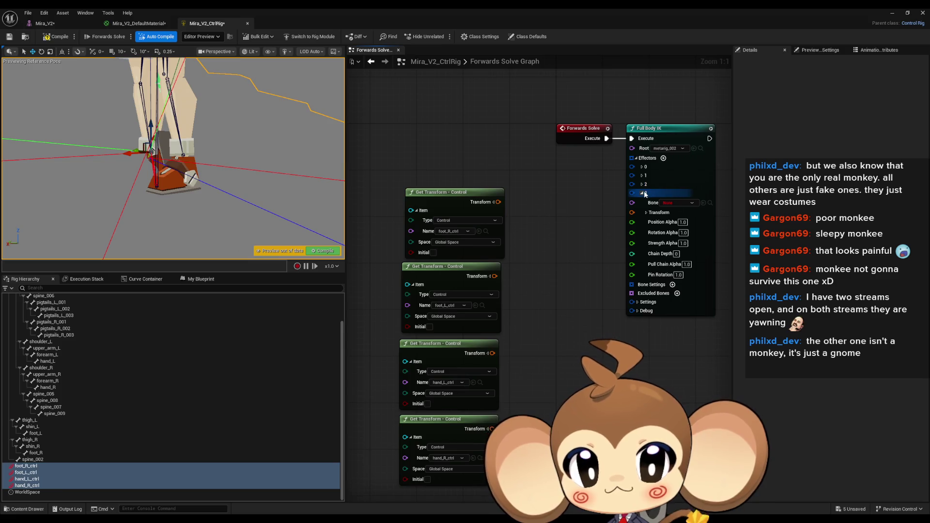
# - Wire hand_R, hand_L, foot_L and foot_R control transforms into effectors 3, 2, 1, 0
pyautogui.moveTo(632, 211); pyautogui.dragTo(492, 429)
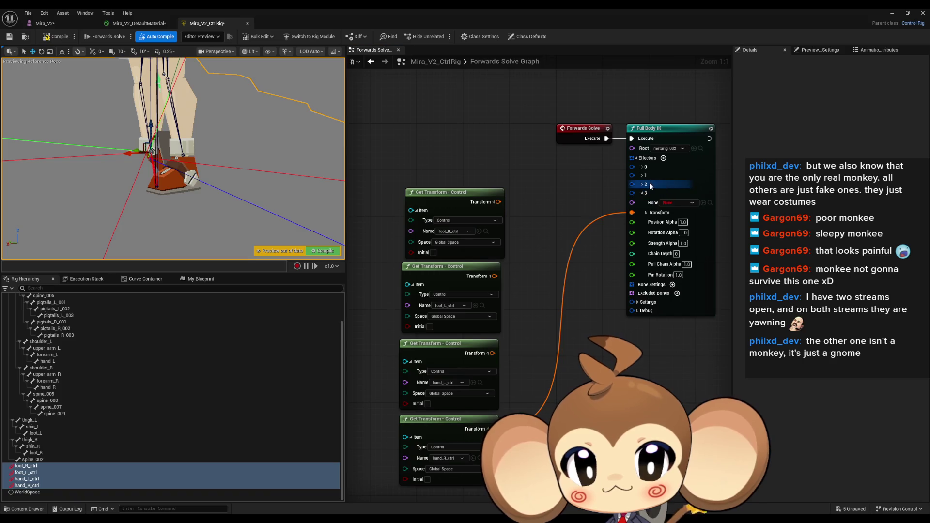
pyautogui.click(643, 184)
pyautogui.moveTo(493, 353); pyautogui.dragTo(631, 204)
pyautogui.click(642, 176)
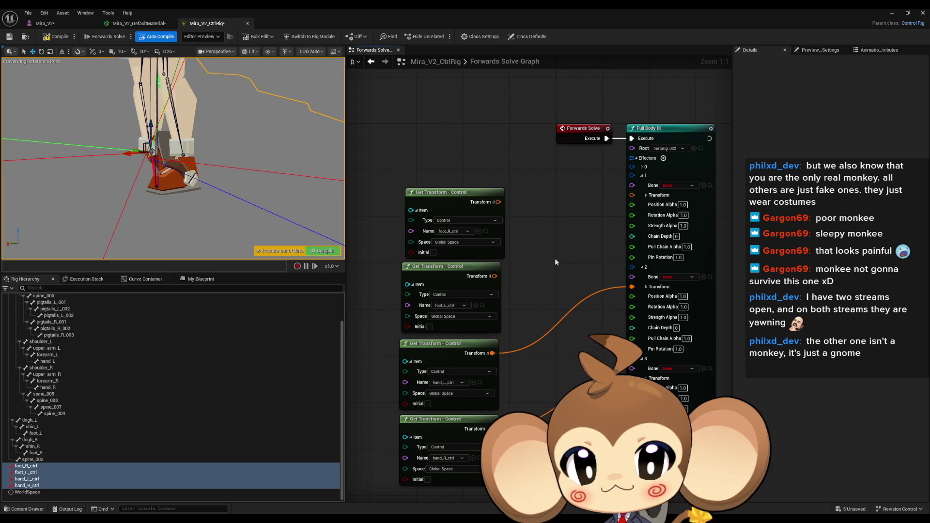
pyautogui.moveTo(496, 276); pyautogui.dragTo(632, 195)
pyautogui.click(642, 167)
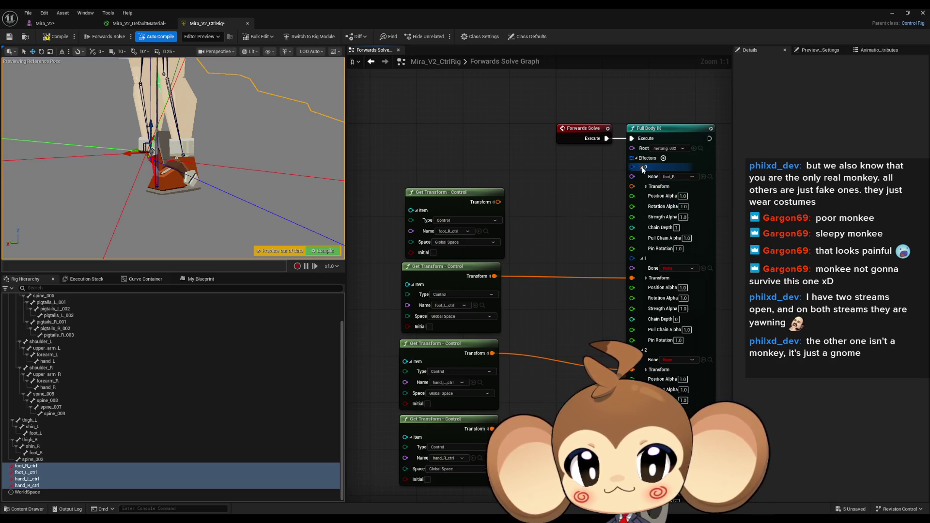
pyautogui.moveTo(498, 203); pyautogui.dragTo(632, 186)
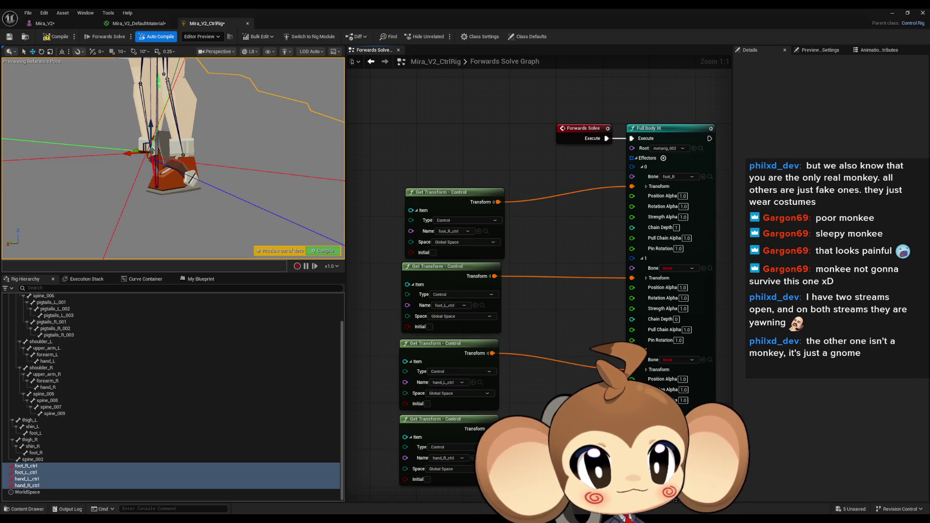
pyautogui.hotkey('alt', 'Tab')
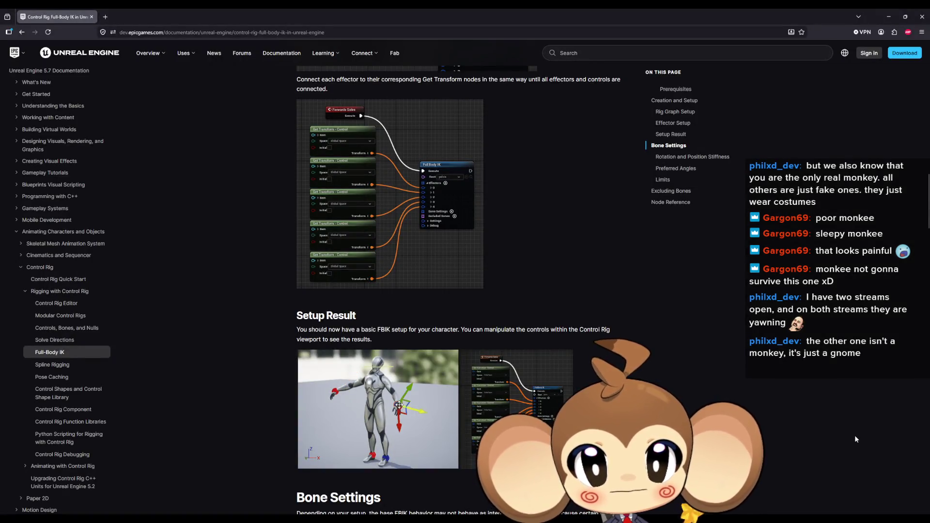
# - Check the docs' Effector Setup section, then return to the Mira_V2_CtrlRig editor
pyautogui.scroll(5, 676, 316)
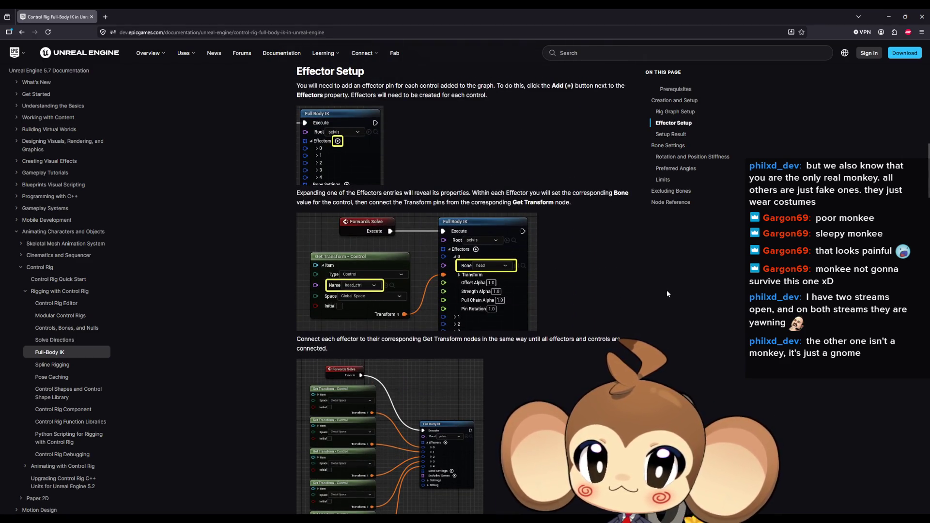
pyautogui.moveTo(383, 519)
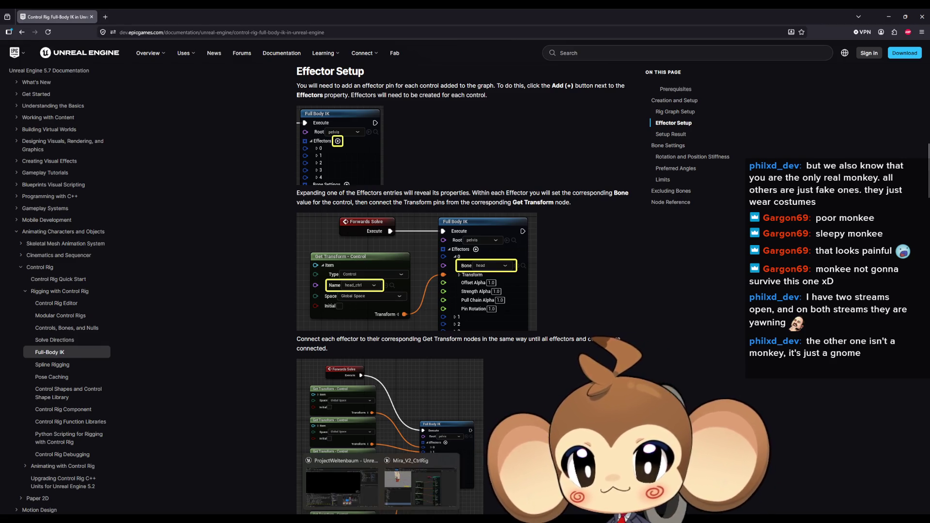
pyautogui.click(440, 487)
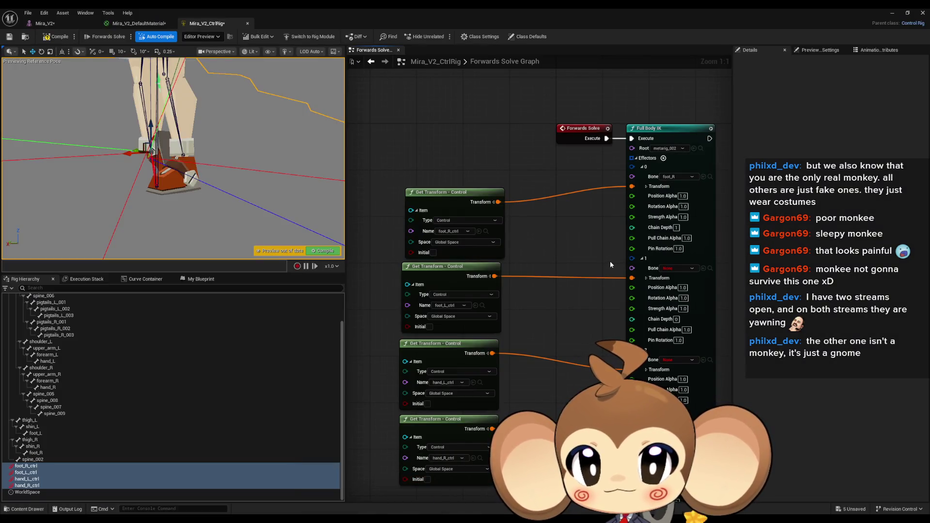
# - Set effector 1, 2 and 3 bones to foot_L, hand_L and hand_R, then select foot_R_ctrl
pyautogui.scroll(1, 609, 261)
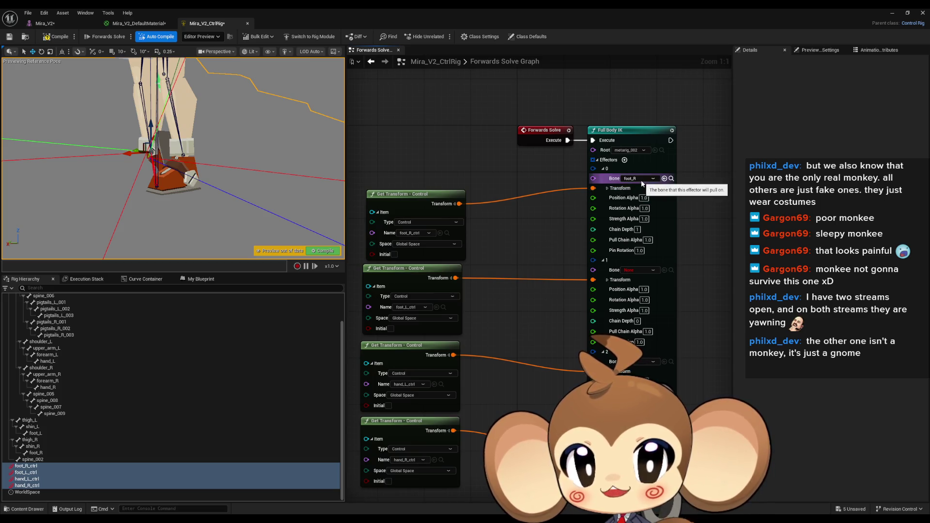
pyautogui.click(636, 270)
pyautogui.write('foot_l')
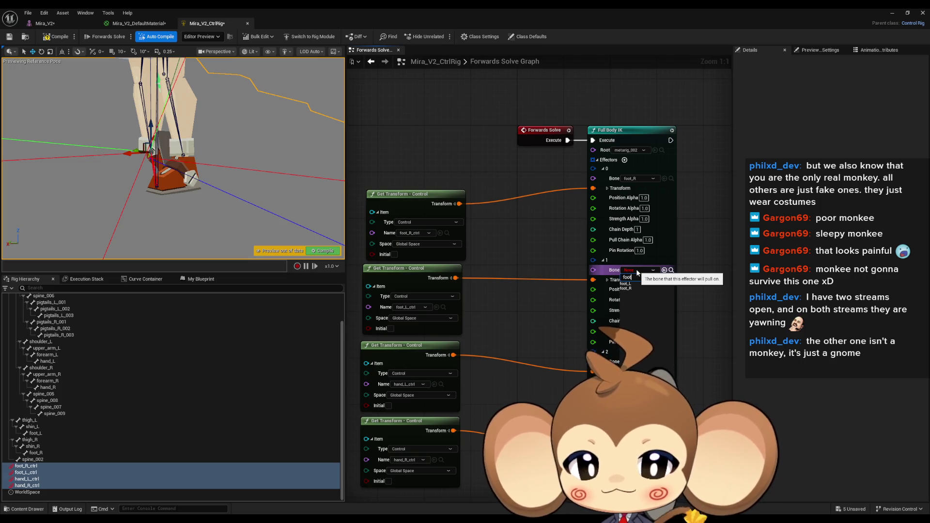
pyautogui.press('Return')
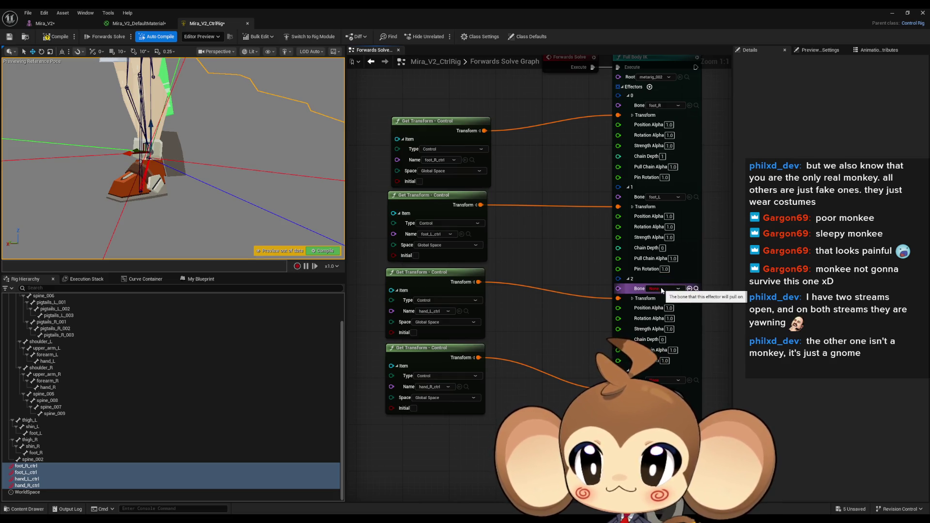
pyautogui.click(662, 290)
pyautogui.write('hand_L')
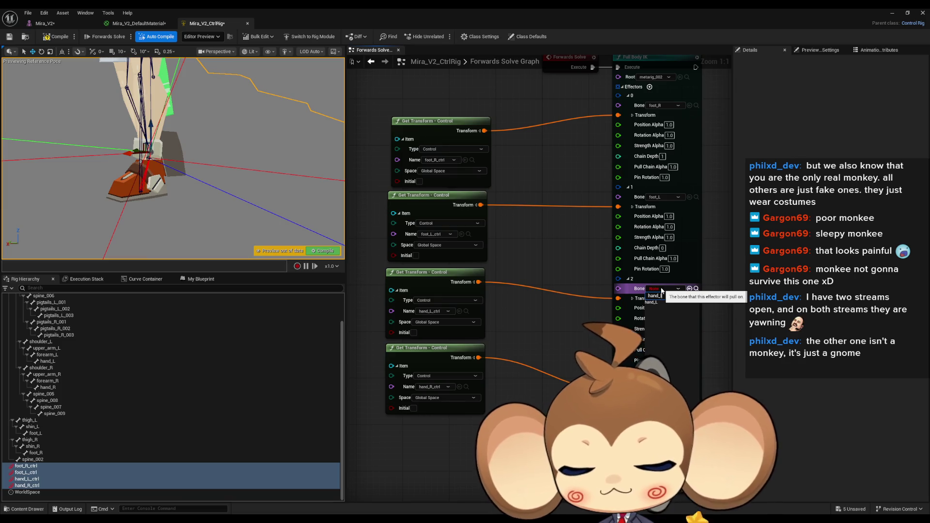
pyautogui.press('Return')
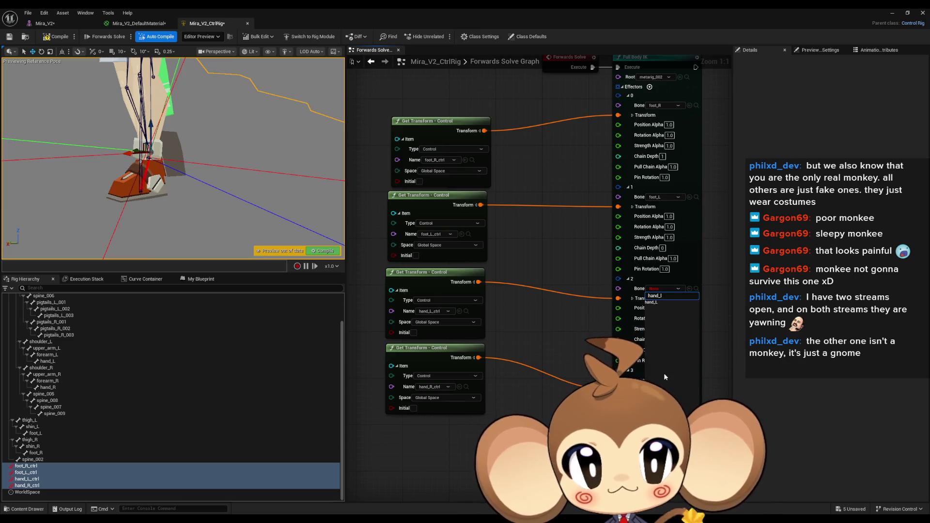
pyautogui.click(669, 380)
pyautogui.write('hand')
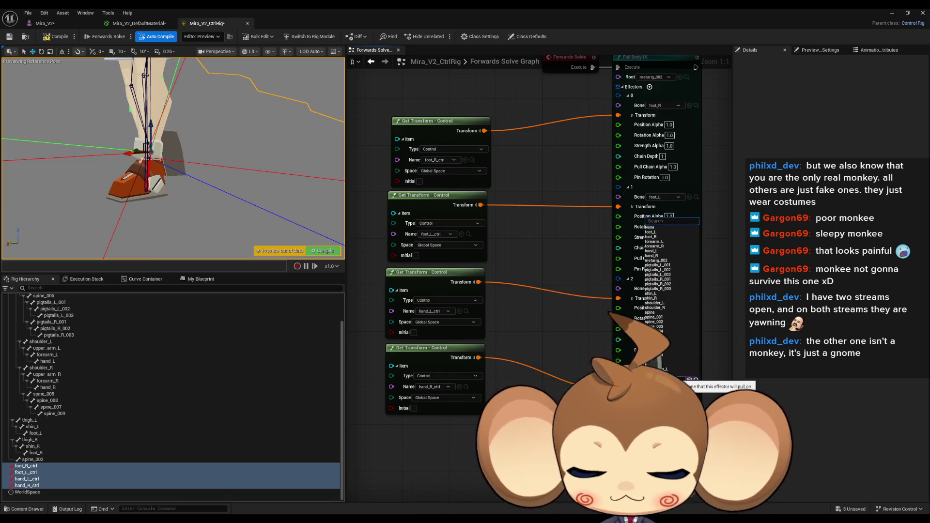
pyautogui.write('_r')
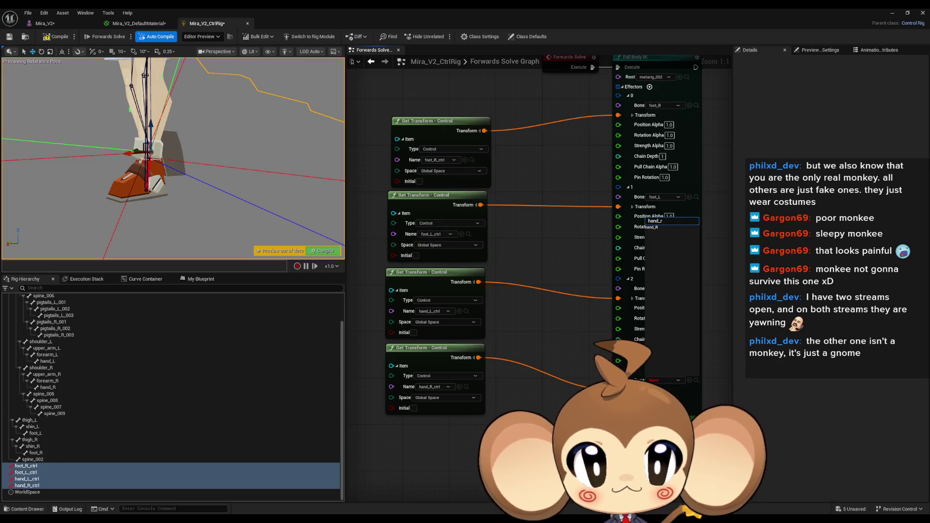
pyautogui.click(662, 228)
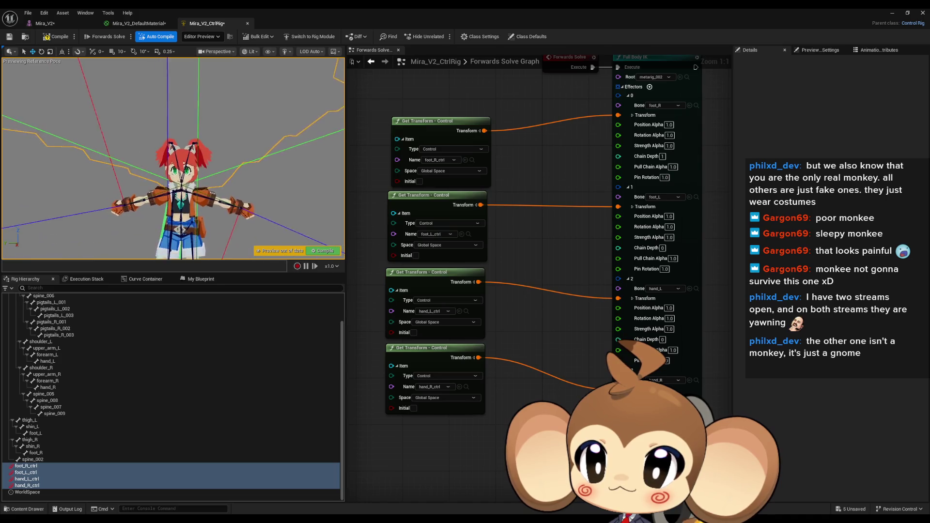
pyautogui.click(42, 466)
# - Test-move foot_R_ctrl and foot_L_ctrl, undoing the move, then reselect foot_R_ctrl
pyautogui.moveTo(179, 182)
pyautogui.mouseDown()
pyautogui.moveTo(174, 206)
pyautogui.moveTo(170, 171)
pyautogui.moveTo(203, 206)
pyautogui.moveTo(155, 181)
pyautogui.moveTo(123, 180)
pyautogui.moveTo(179, 207)
pyautogui.mouseUp()
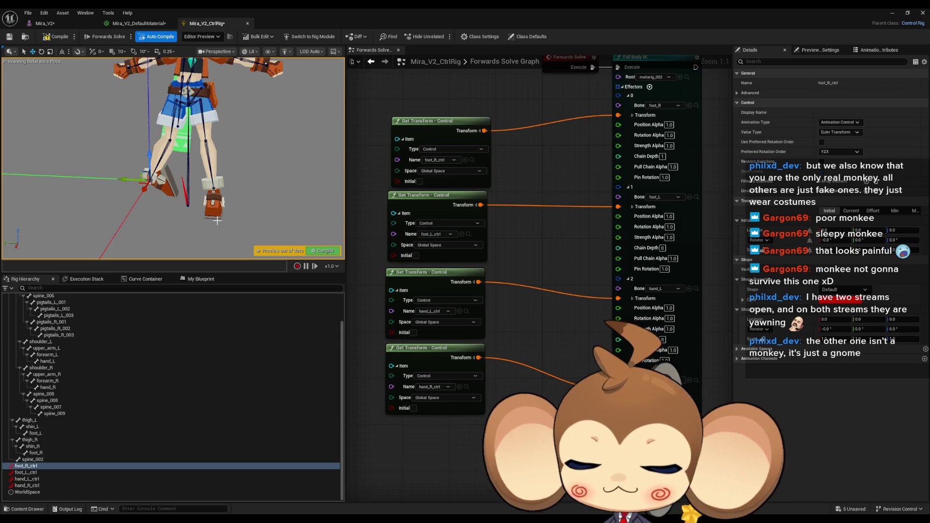
pyautogui.hotkey('ctrl', 'z')
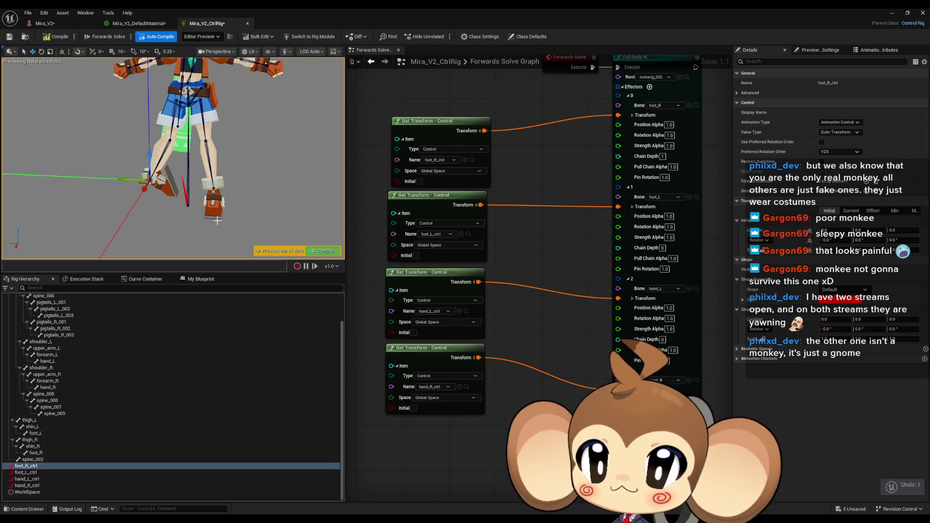
pyautogui.click(25, 473)
pyautogui.moveTo(216, 192); pyautogui.dragTo(229, 189)
pyautogui.click(25, 466)
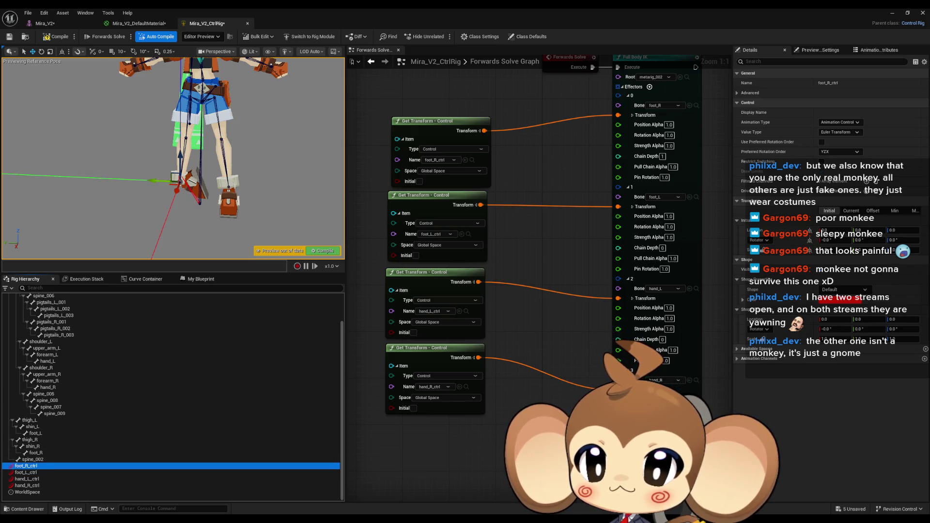
pyautogui.click(29, 473)
pyautogui.click(32, 467)
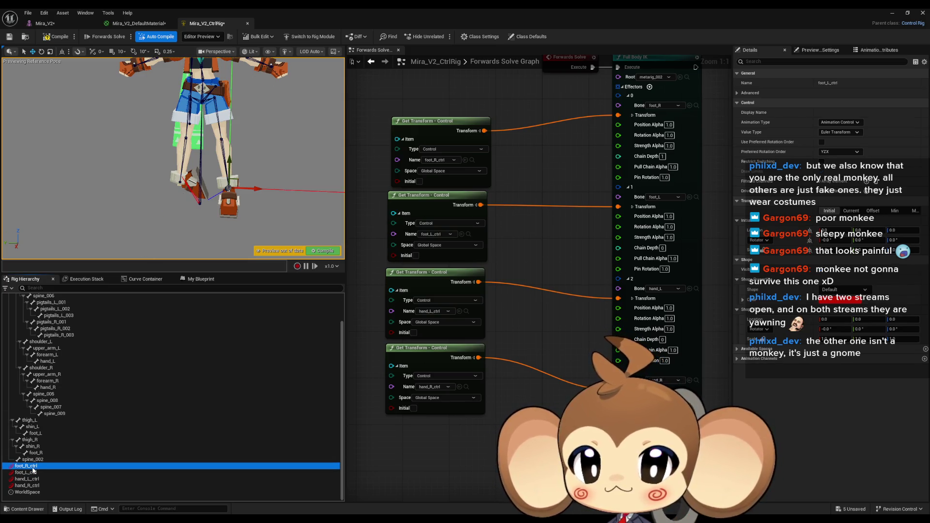
# - Rotate foot_R_ctrl to -90 on Z and about -112.86 on X
pyautogui.click(40, 52)
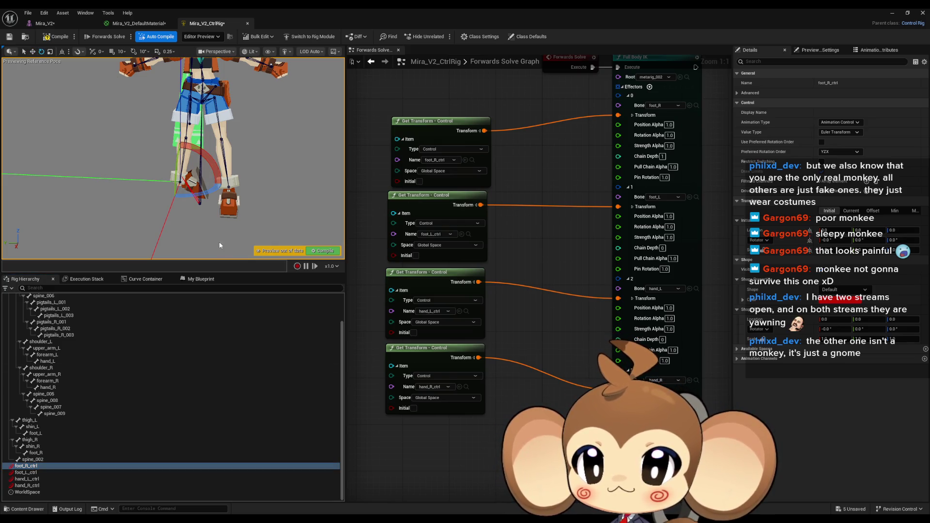
pyautogui.moveTo(191, 197)
pyautogui.mouseDown()
pyautogui.moveTo(188, 206)
pyautogui.moveTo(202, 195)
pyautogui.moveTo(187, 196)
pyautogui.mouseUp()
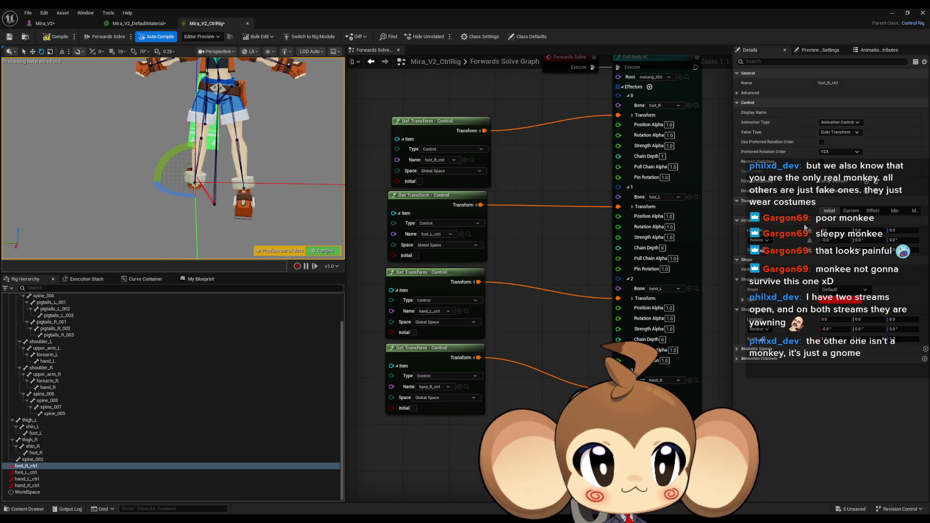
pyautogui.click(852, 211)
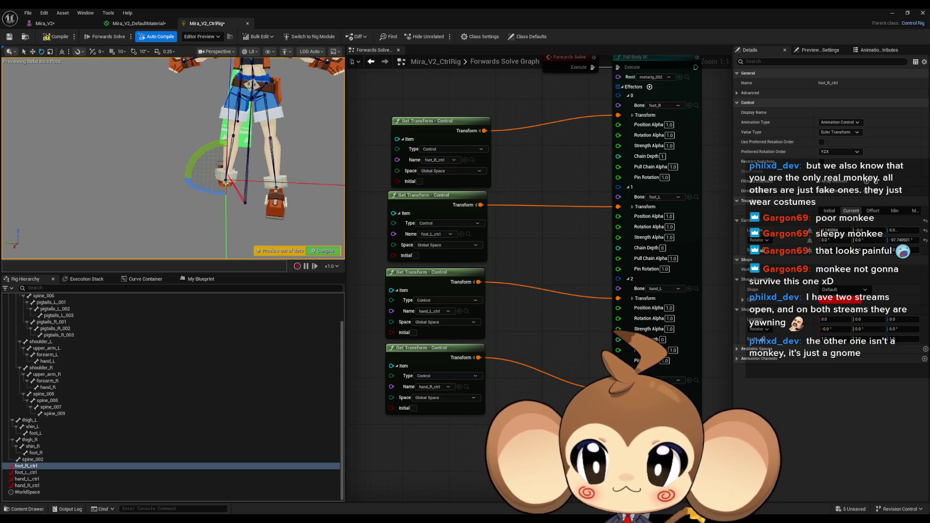
pyautogui.moveTo(211, 191); pyautogui.dragTo(210, 193)
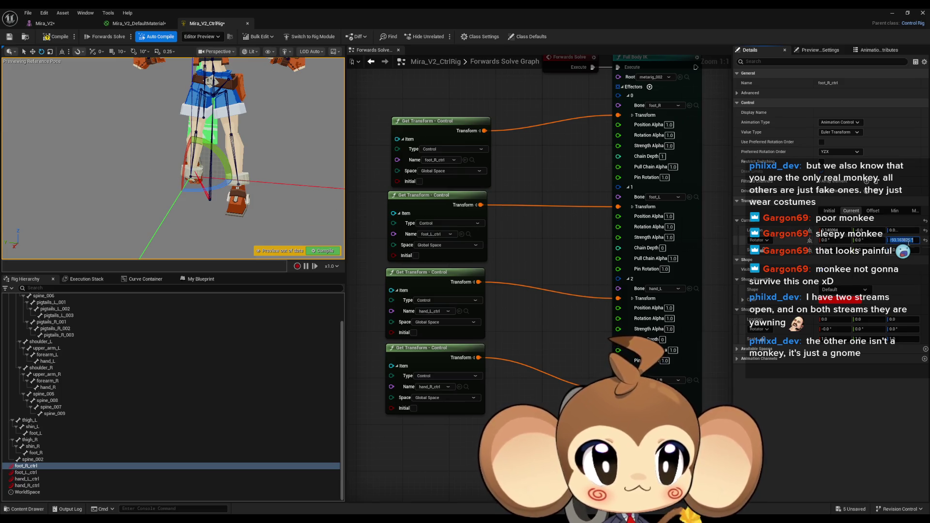
pyautogui.write('90')
pyautogui.press('Return')
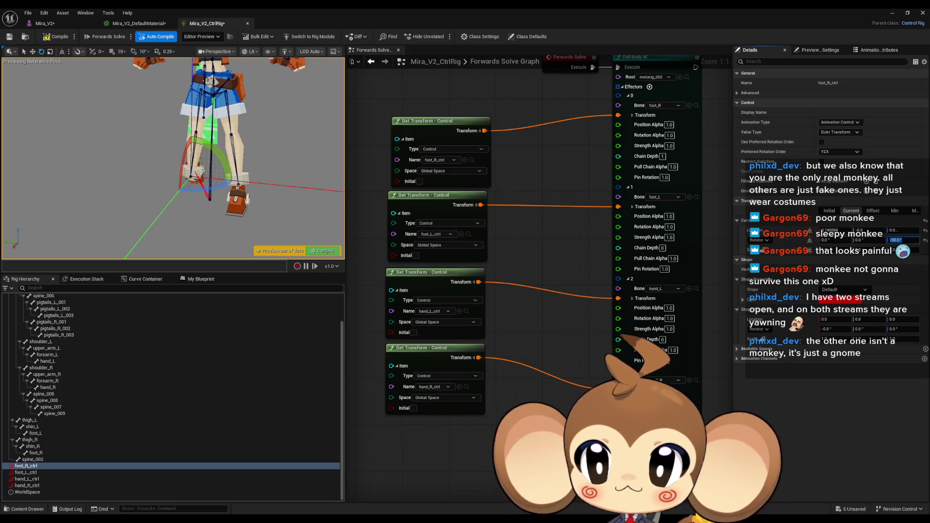
pyautogui.moveTo(830, 243); pyautogui.dragTo(788, 243)
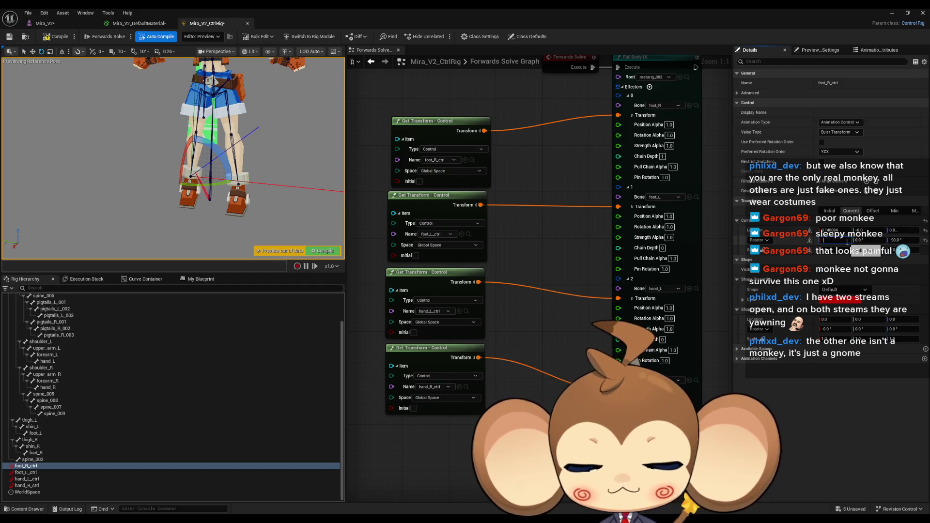
pyautogui.press('Return')
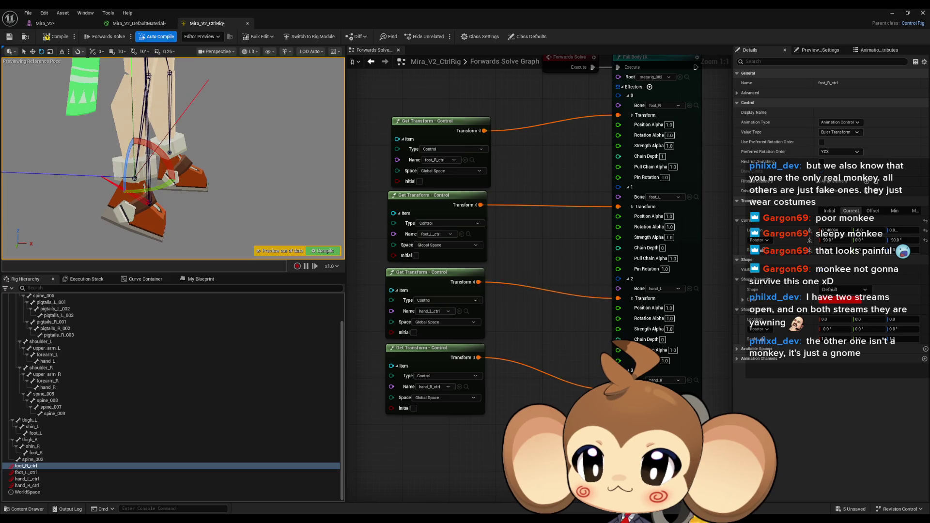
pyautogui.moveTo(149, 156); pyautogui.dragTo(146, 168)
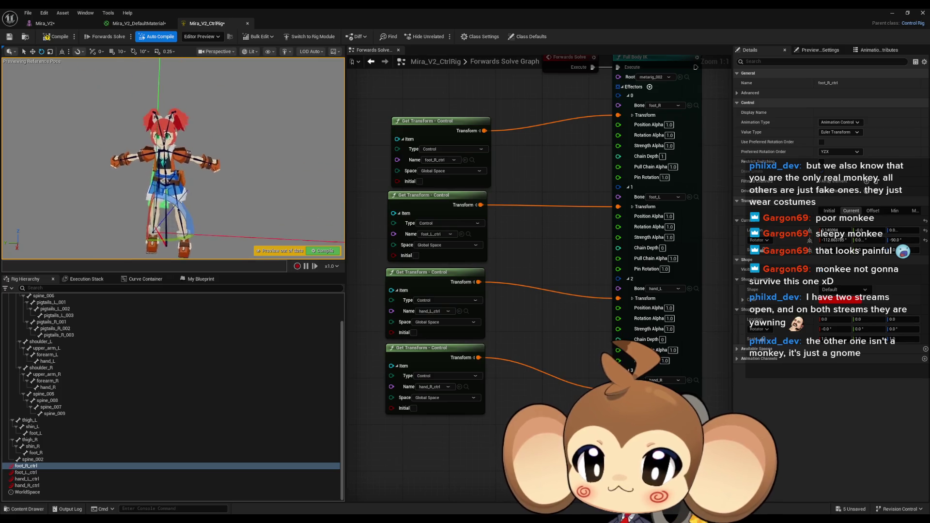
pyautogui.scroll(2, 264, 172)
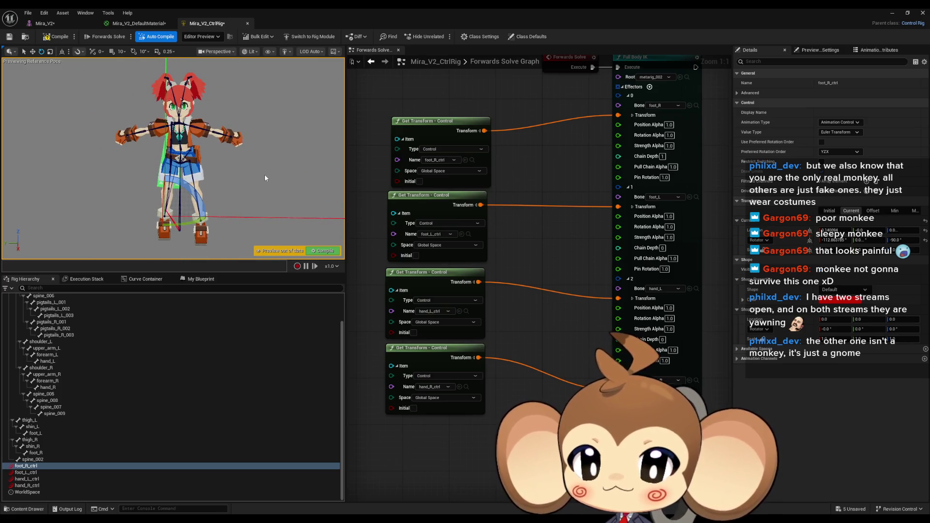
pyautogui.moveTo(466, 201)
pyautogui.mouseDown()
pyautogui.moveTo(421, 211)
pyautogui.moveTo(473, 150)
pyautogui.mouseUp()
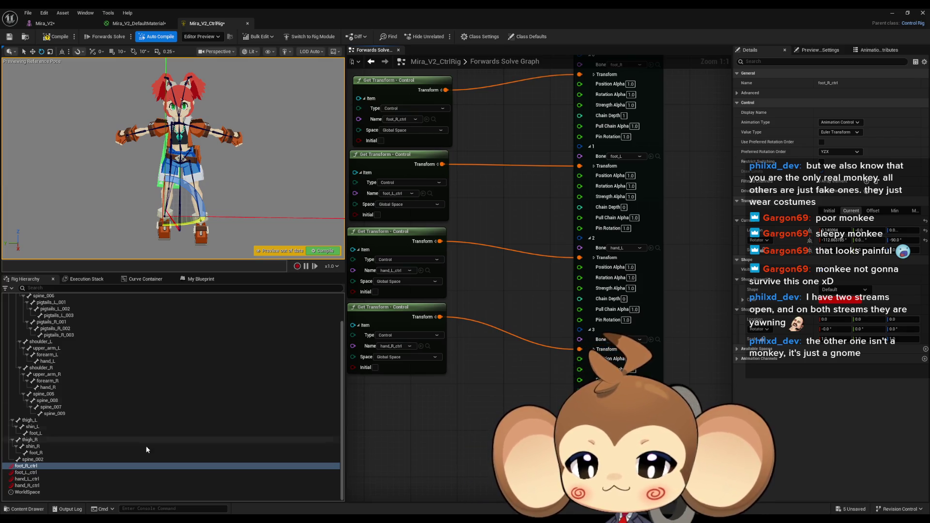
pyautogui.hotkey('alt', 'Tab')
pyautogui.click(361, 396)
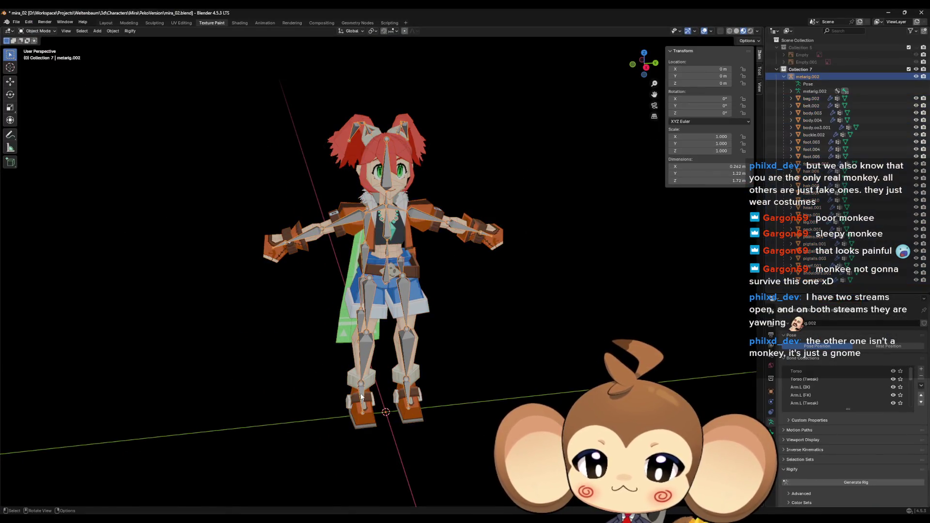
pyautogui.press('Tab')
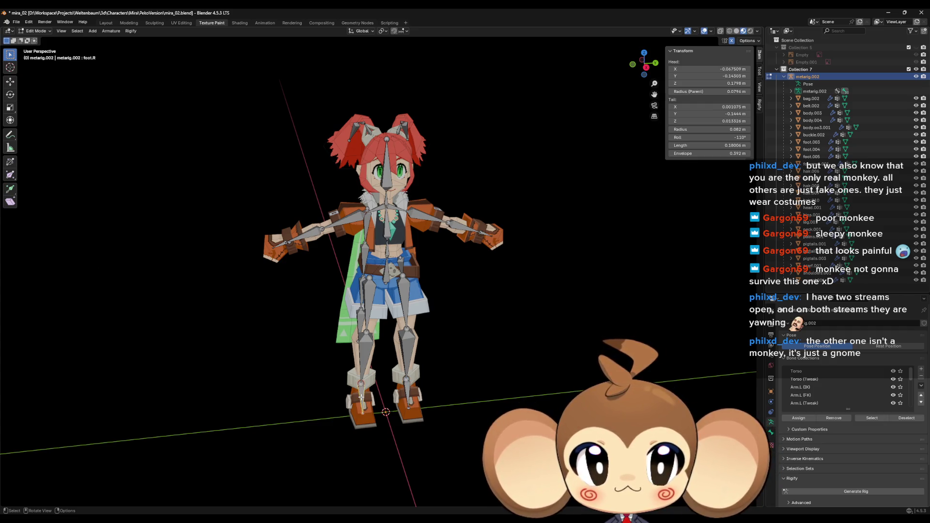
pyautogui.rightClick(407, 390)
pyautogui.moveTo(406, 390)
pyautogui.mouseDown()
pyautogui.moveTo(487, 369)
pyautogui.moveTo(480, 383)
pyautogui.moveTo(431, 384)
pyautogui.moveTo(444, 391)
pyautogui.mouseUp()
pyautogui.moveTo(375, 437)
pyautogui.mouseDown()
pyautogui.moveTo(373, 415)
pyautogui.moveTo(320, 347)
pyautogui.mouseUp()
pyautogui.moveTo(290, 310); pyautogui.dragTo(270, 278)
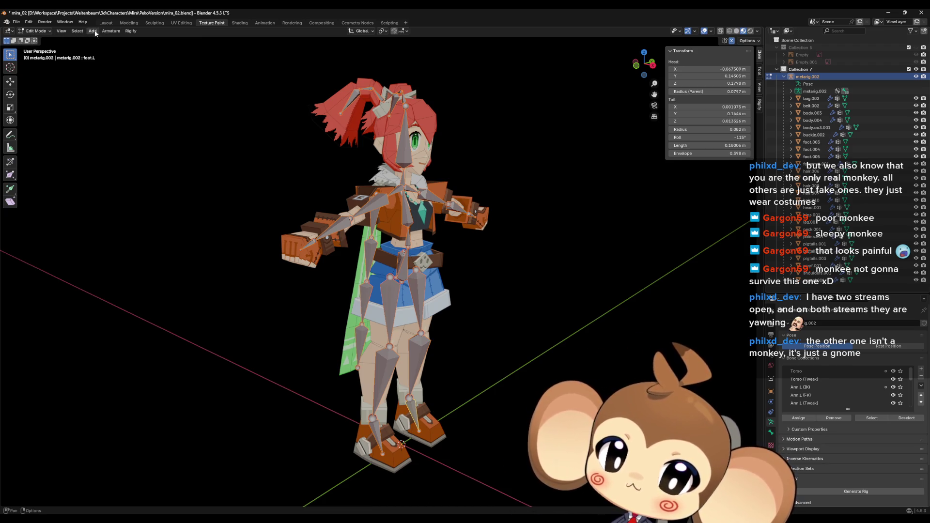
# - Recalculate the foot bone's roll to the Global +X Axis
pyautogui.click(115, 31)
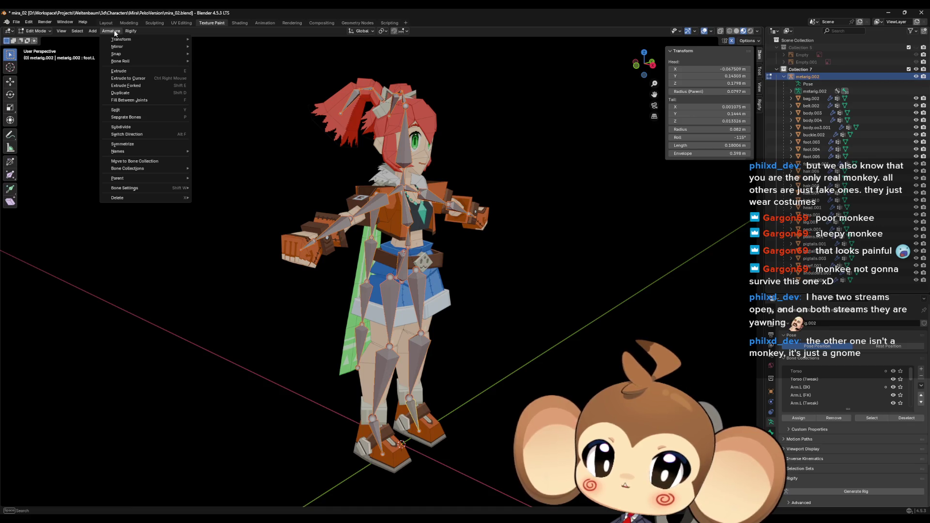
pyautogui.moveTo(130, 62)
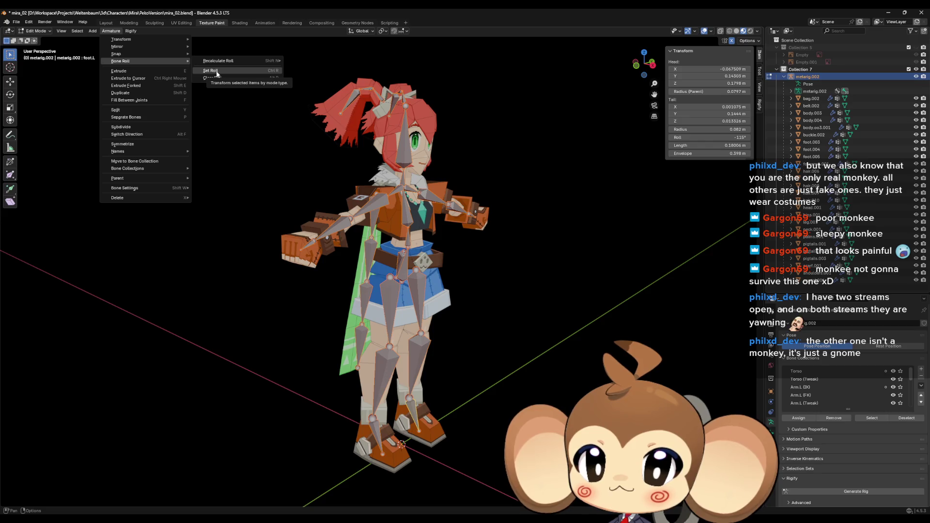
pyautogui.moveTo(218, 64)
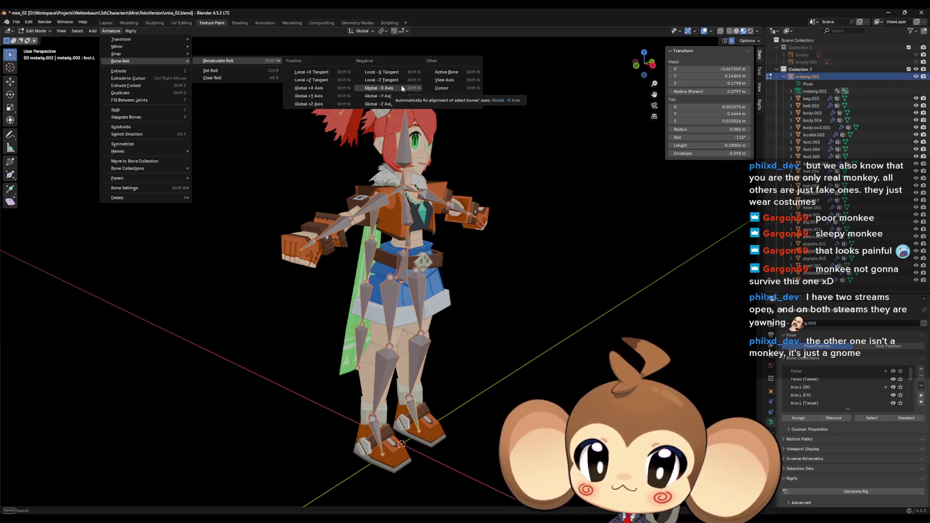
pyautogui.click(333, 89)
pyautogui.moveTo(354, 171)
pyautogui.mouseDown()
pyautogui.moveTo(274, 191)
pyautogui.moveTo(303, 202)
pyautogui.moveTo(243, 223)
pyautogui.moveTo(140, 213)
pyautogui.moveTo(306, 212)
pyautogui.mouseUp()
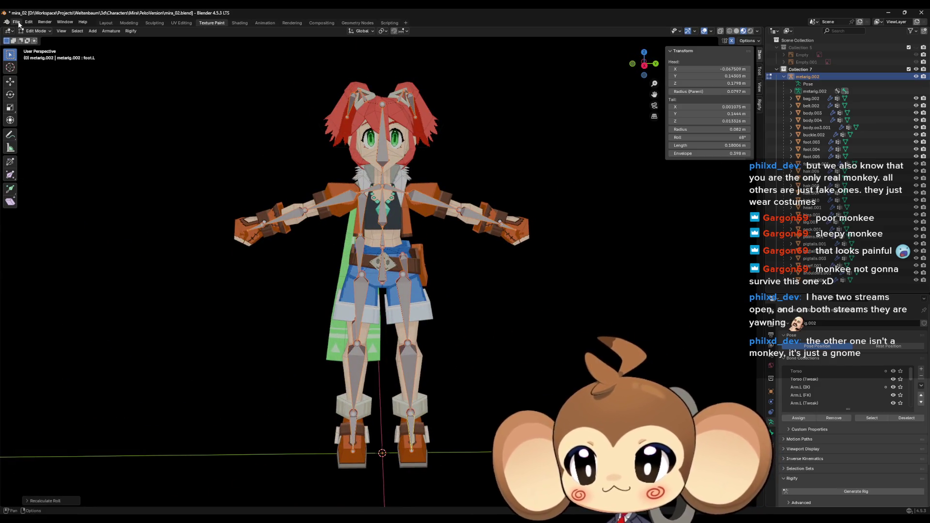
# - Select the character meshes with the rig and export them as FBX, overwriting Mira_V2.fbx
pyautogui.moveTo(821, 287); pyautogui.dragTo(807, 80)
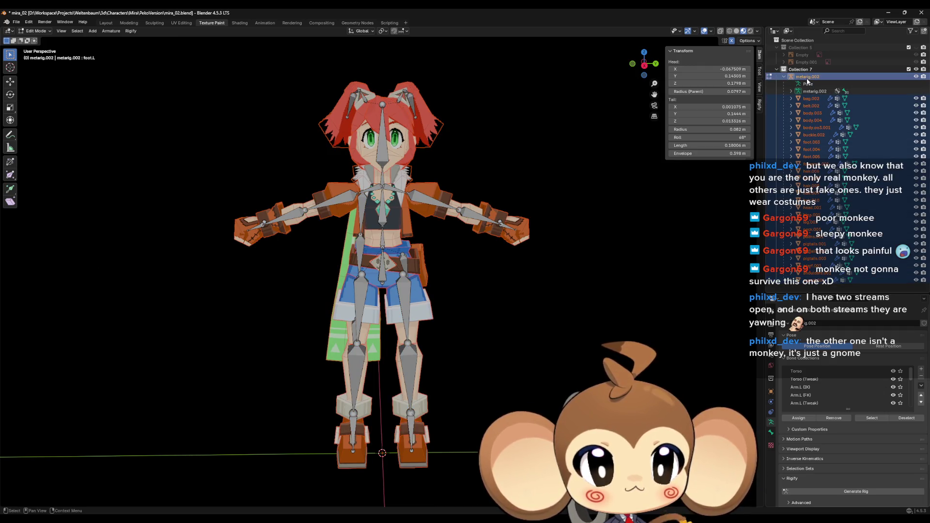
pyautogui.click(16, 22)
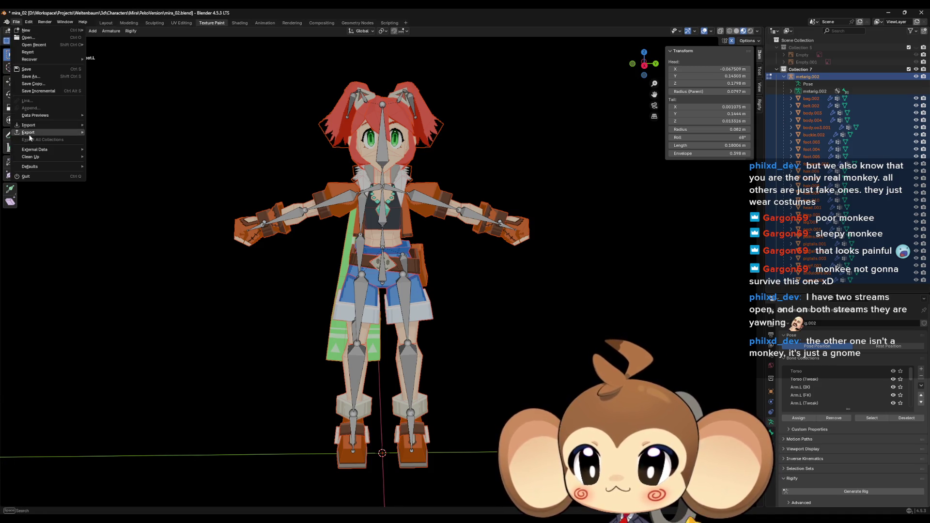
pyautogui.moveTo(30, 137)
pyautogui.click(112, 200)
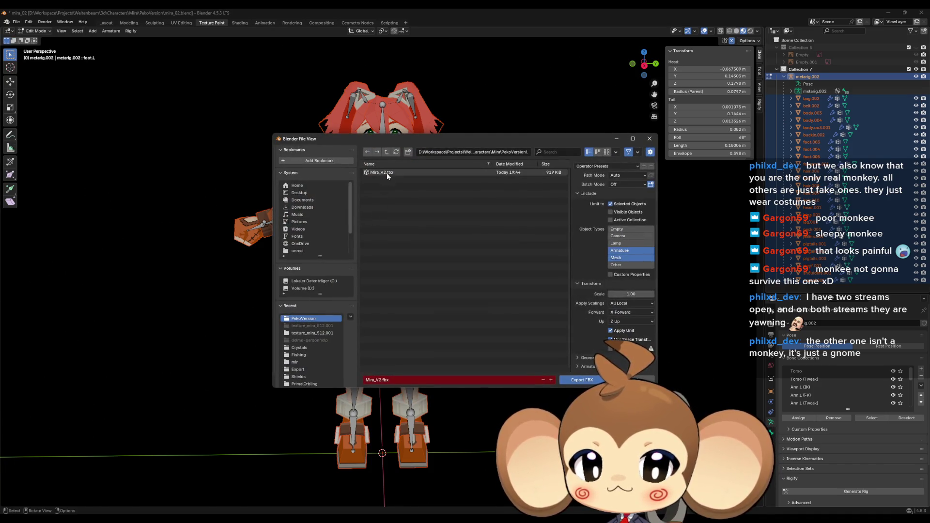
pyautogui.doubleClick(386, 173)
pyautogui.click(888, 12)
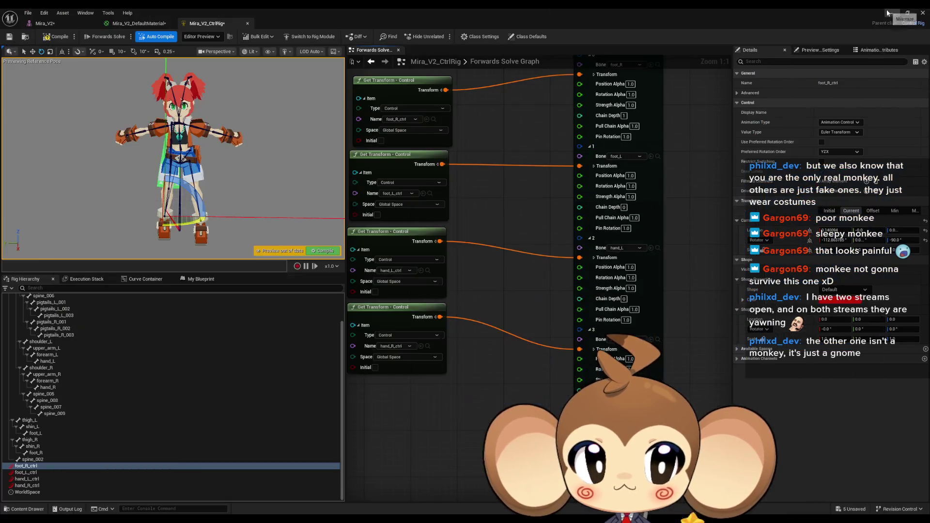
# - Reimport the Mira_V2 skeletal mesh from the updated FBX via the Content Browser
pyautogui.doubleClick(443, 8)
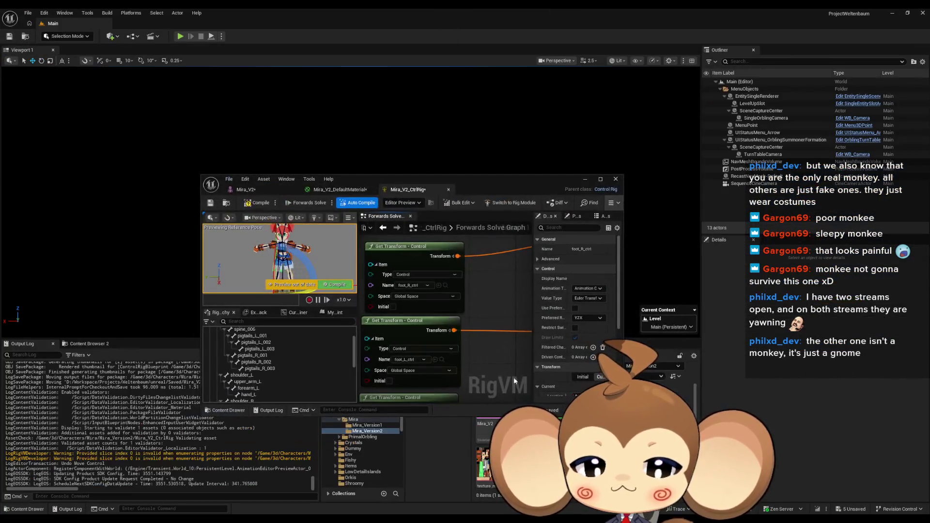
pyautogui.moveTo(491, 182); pyautogui.dragTo(492, 105)
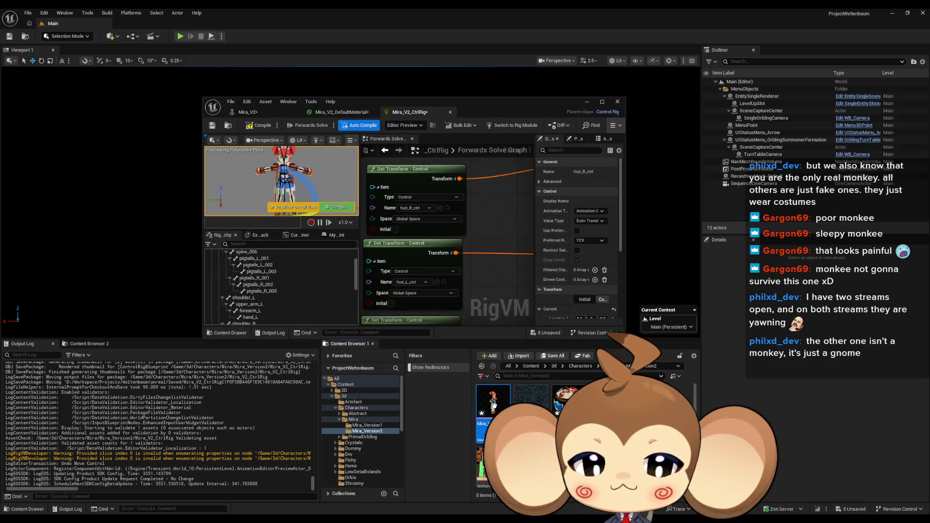
pyautogui.rightClick(494, 405)
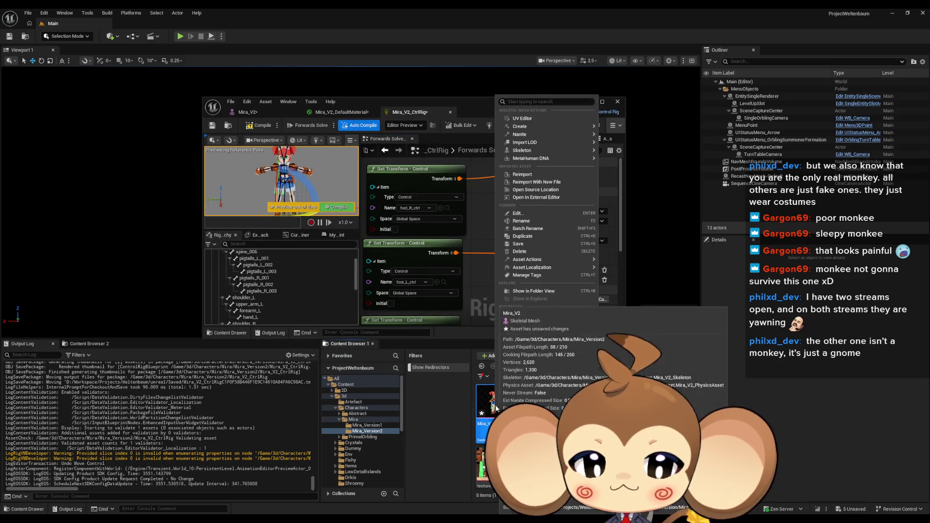
pyautogui.click(534, 174)
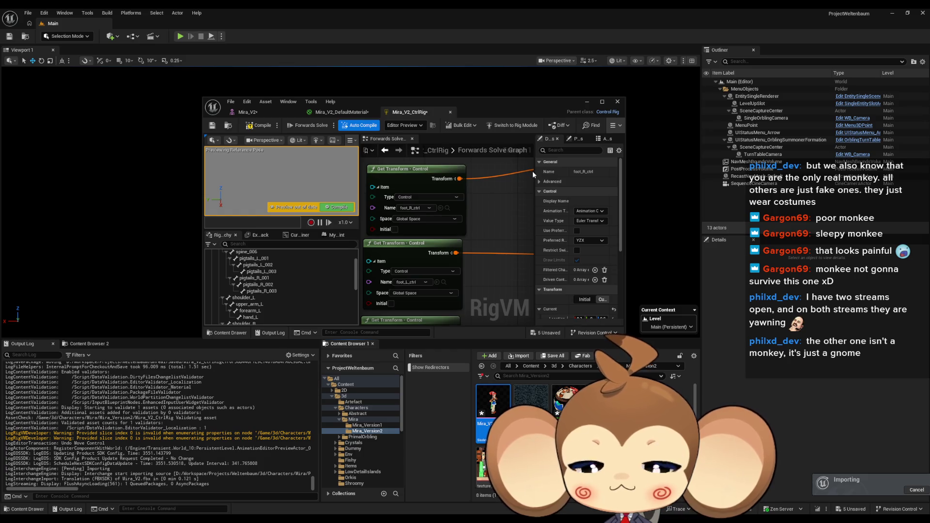
# - Rotate foot_R_ctrl in the Control Rig preview to test the refreshed right leg
pyautogui.moveTo(485, 106)
pyautogui.mouseDown()
pyautogui.moveTo(510, 162)
pyautogui.moveTo(496, 133)
pyautogui.moveTo(496, 1)
pyautogui.mouseUp()
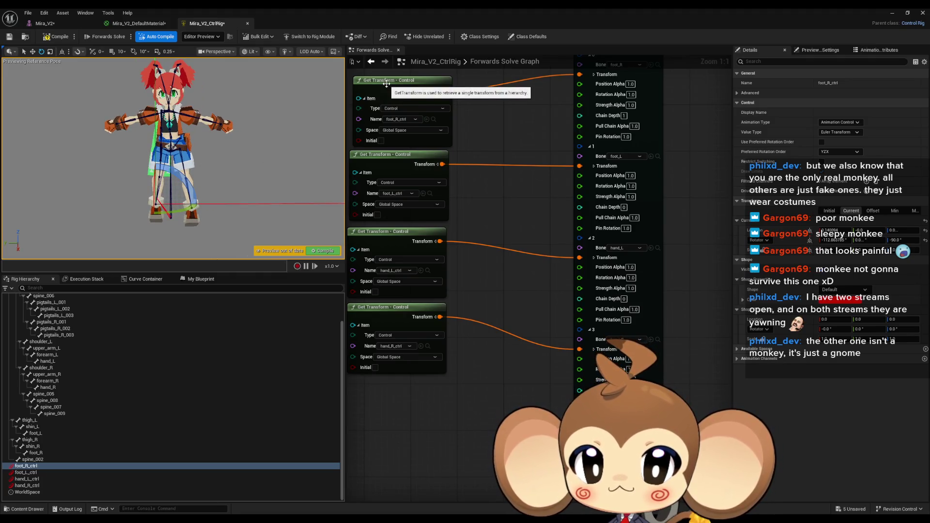
pyautogui.moveTo(165, 207)
pyautogui.mouseDown()
pyautogui.moveTo(145, 194)
pyautogui.moveTo(73, 189)
pyautogui.moveTo(48, 198)
pyautogui.moveTo(97, 160)
pyautogui.mouseUp()
pyautogui.scroll(5, 174, 158)
pyautogui.scroll(6, 174, 158)
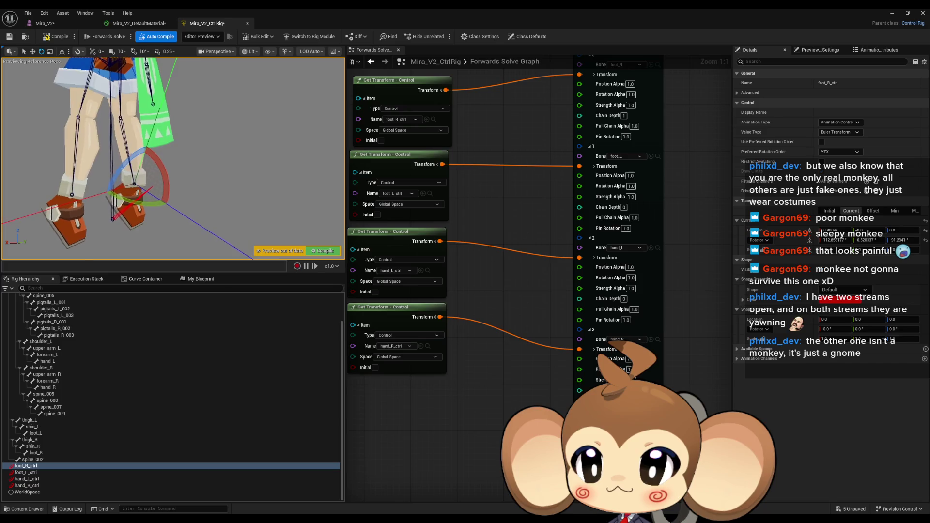
pyautogui.scroll(-5, 174, 158)
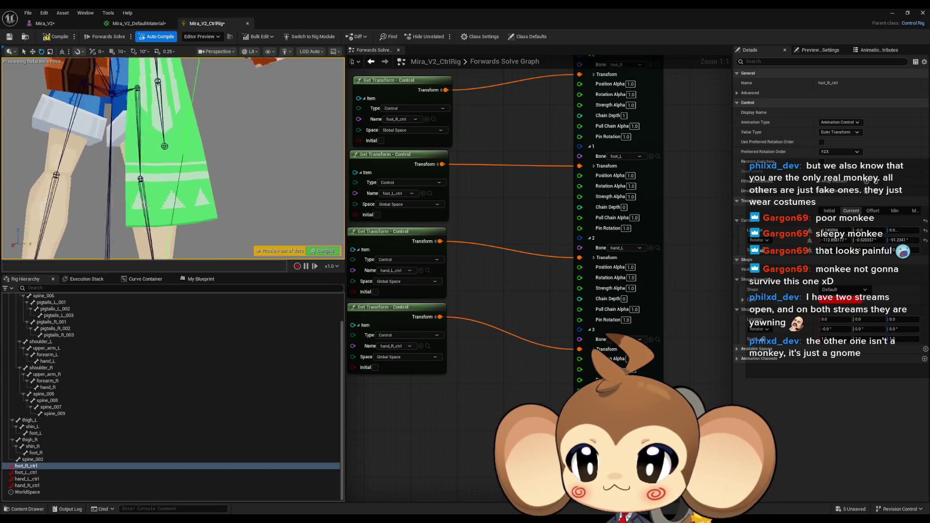
pyautogui.scroll(5, 174, 158)
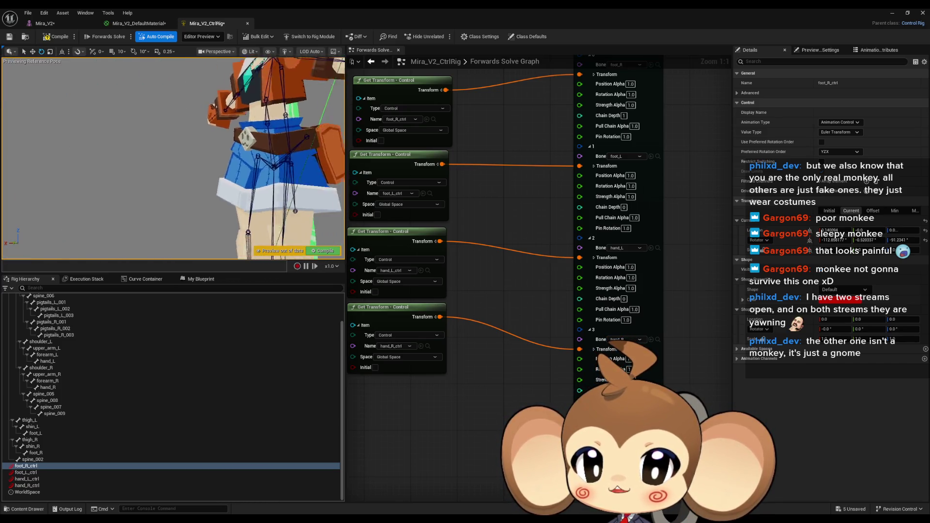
pyautogui.moveTo(173, 158)
pyautogui.mouseDown()
pyautogui.moveTo(121, 158)
pyautogui.moveTo(116, 133)
pyautogui.mouseUp()
pyautogui.moveTo(260, 210)
pyautogui.mouseDown()
pyautogui.moveTo(223, 209)
pyautogui.moveTo(233, 194)
pyautogui.moveTo(259, 206)
pyautogui.mouseUp()
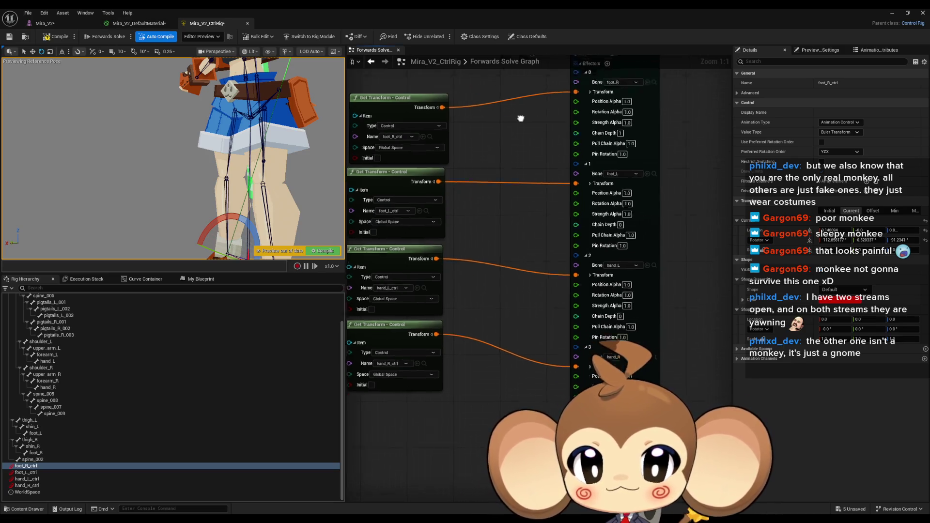
# - Delete the old foot and hand controls from the Rig Hierarchy
pyautogui.moveTo(547, 86); pyautogui.dragTo(550, 285)
pyautogui.moveTo(593, 222); pyautogui.dragTo(621, 280)
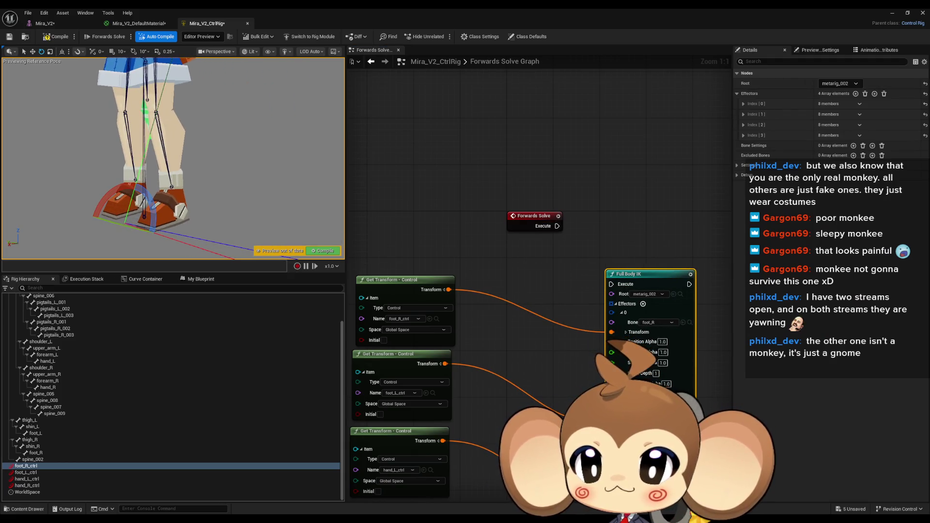
pyautogui.click(31, 467)
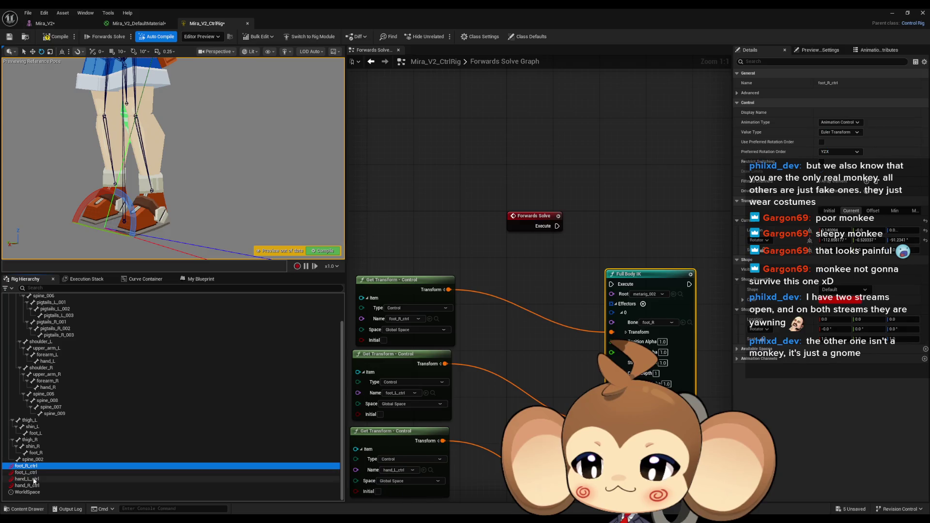
pyautogui.keyDown('shift'); pyautogui.click(36, 487); pyautogui.keyUp('shift')
pyautogui.press('Delete')
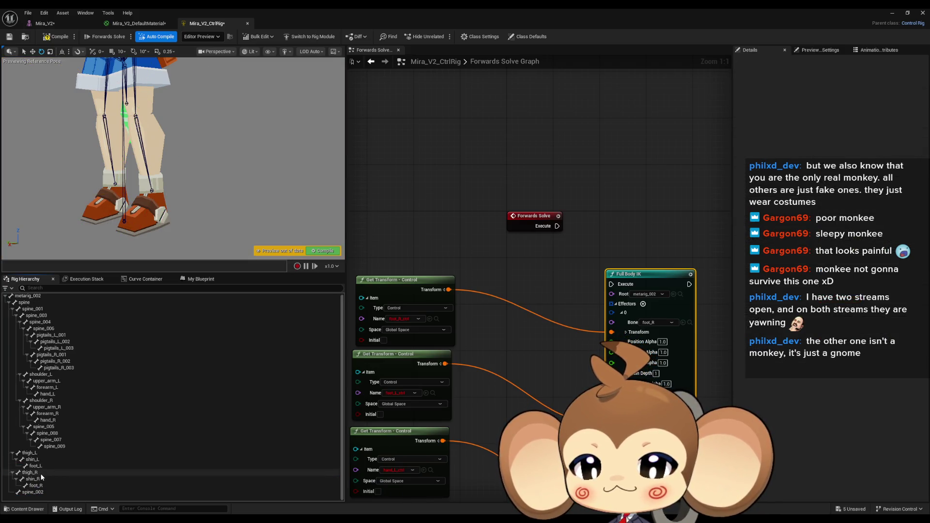
# - Add a new control, foot_R_ctrl1, under the foot_R bone
pyautogui.click(39, 486)
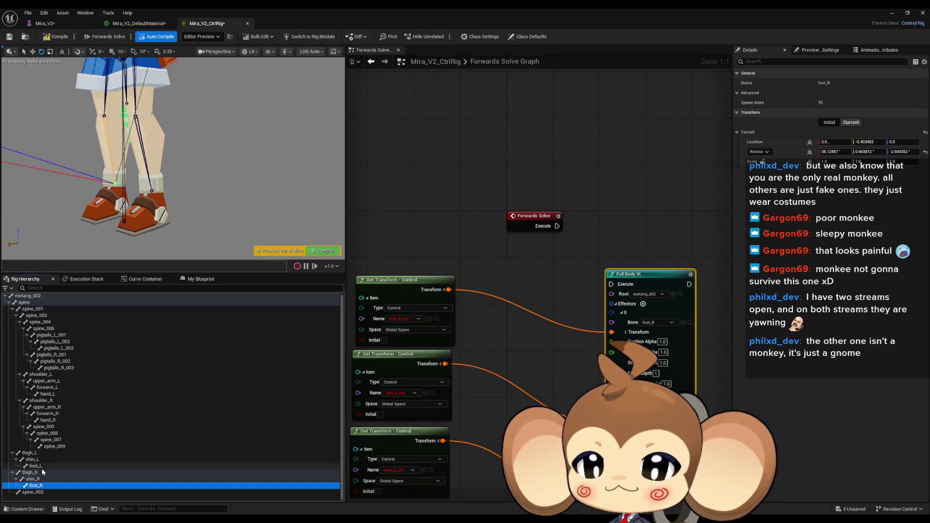
pyautogui.click(42, 467)
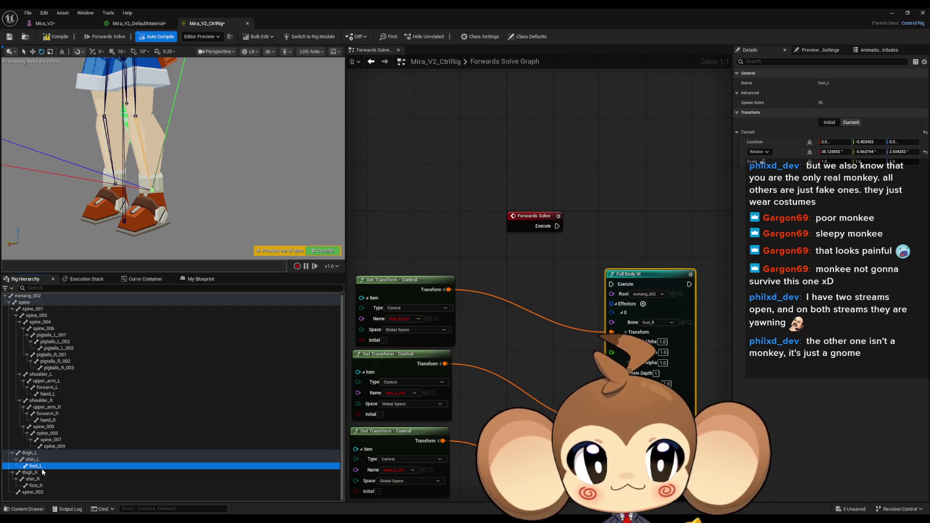
pyautogui.click(39, 486)
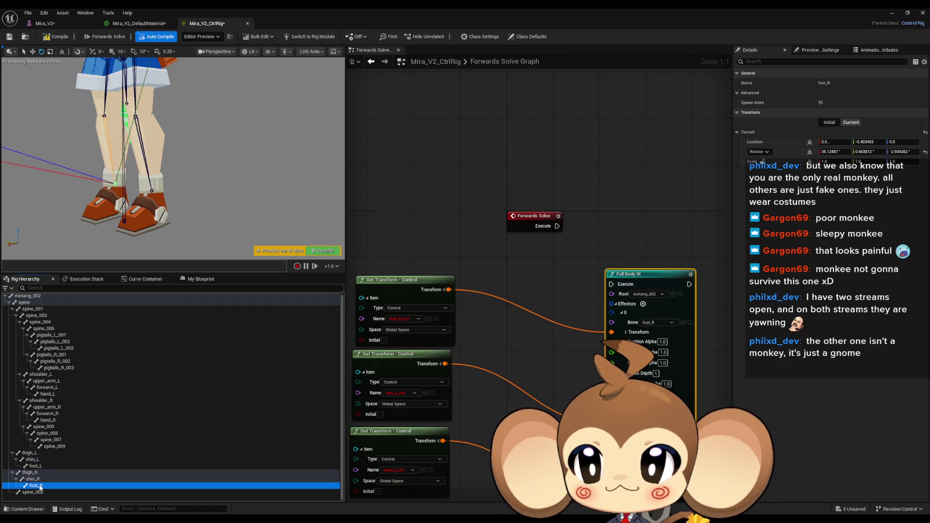
pyautogui.rightClick(40, 488)
pyautogui.moveTo(122, 275)
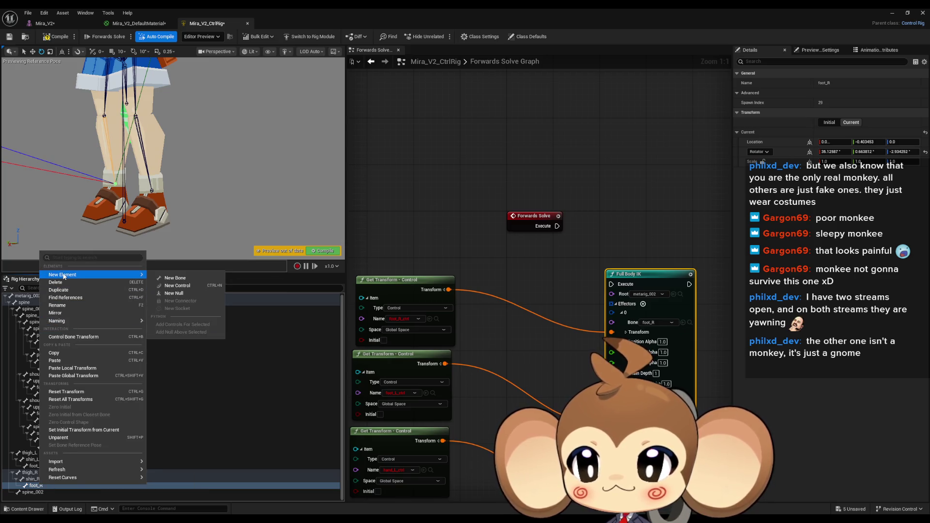
pyautogui.click(177, 285)
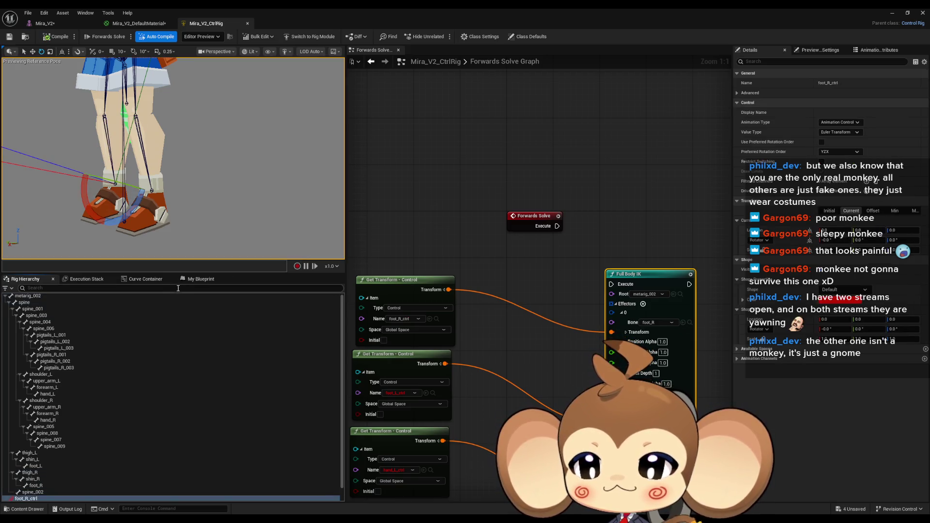
pyautogui.moveTo(598, 203)
pyautogui.mouseDown()
pyautogui.moveTo(469, 222)
pyautogui.moveTo(447, 216)
pyautogui.mouseUp()
pyautogui.moveTo(451, 265); pyautogui.dragTo(544, 282)
pyautogui.rightClick(485, 214)
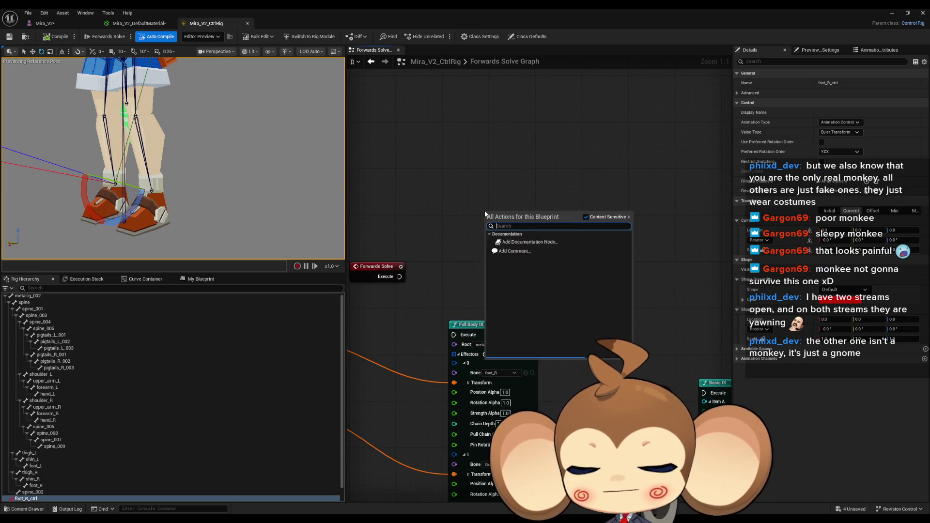
# - Search 'ik' in the graph and place a Basic IK node above Full Body IK
pyautogui.write('ik')
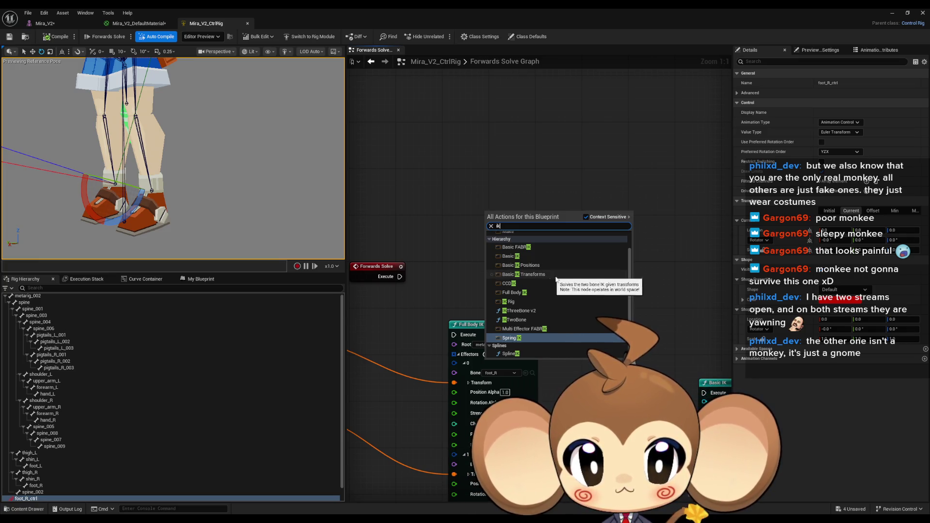
pyautogui.scroll(1, 558, 286)
pyautogui.scroll(1, 553, 278)
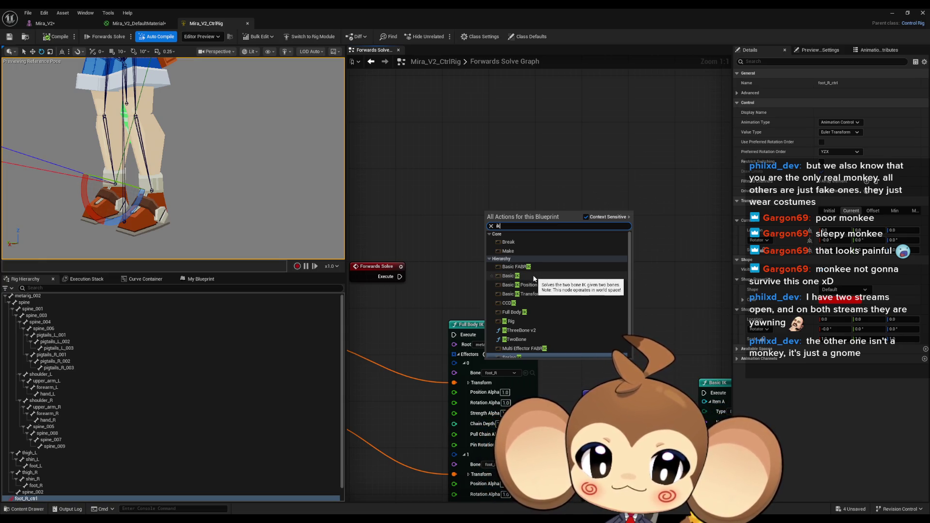
pyautogui.click(514, 275)
pyautogui.moveTo(552, 218)
pyautogui.mouseDown()
pyautogui.moveTo(554, 117)
pyautogui.moveTo(517, 168)
pyautogui.moveTo(518, 194)
pyautogui.mouseUp()
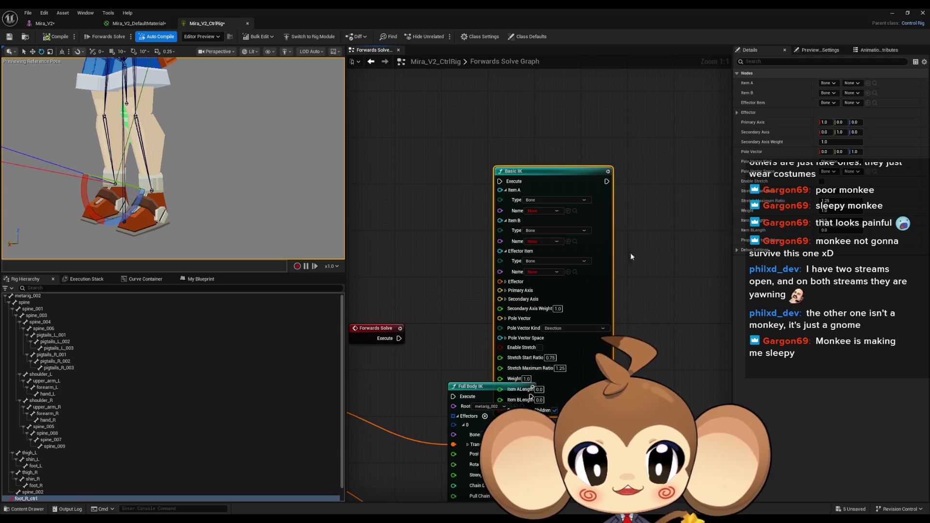
# - Move Full Body IK out of the way and set Basic IK's effector item to foot_R
pyautogui.moveTo(631, 256); pyautogui.dragTo(655, 168)
pyautogui.moveTo(501, 301); pyautogui.dragTo(495, 370)
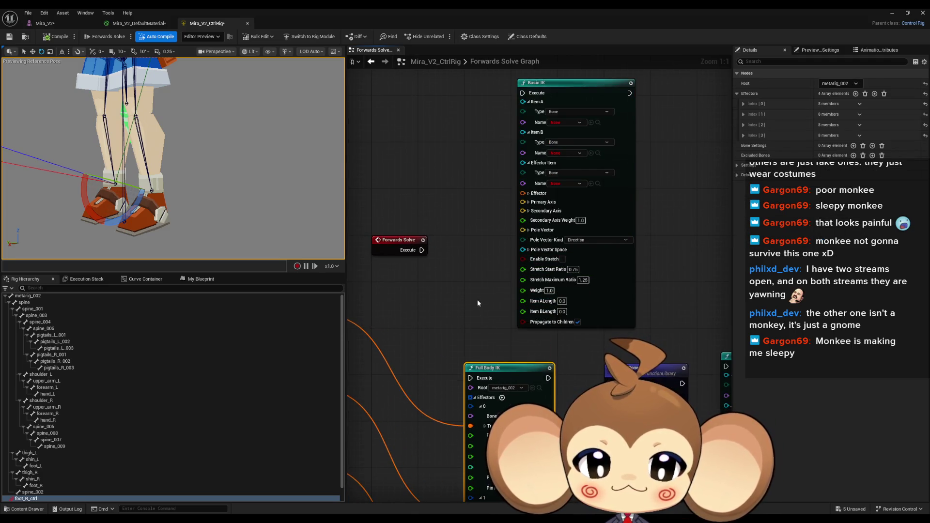
pyautogui.moveTo(477, 303); pyautogui.dragTo(501, 311)
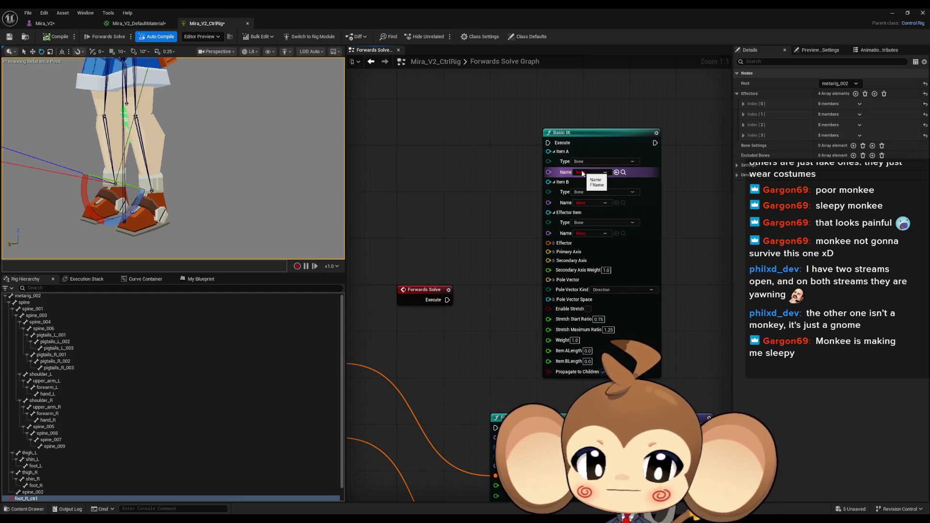
pyautogui.moveTo(525, 302); pyautogui.dragTo(524, 237)
pyautogui.moveTo(522, 335); pyautogui.dragTo(513, 280)
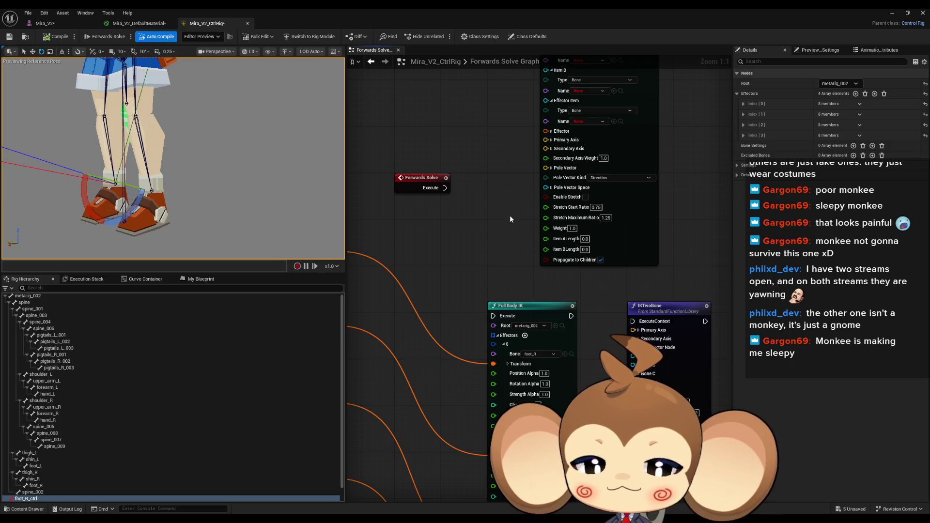
pyautogui.moveTo(509, 218); pyautogui.dragTo(496, 356)
pyautogui.click(572, 259)
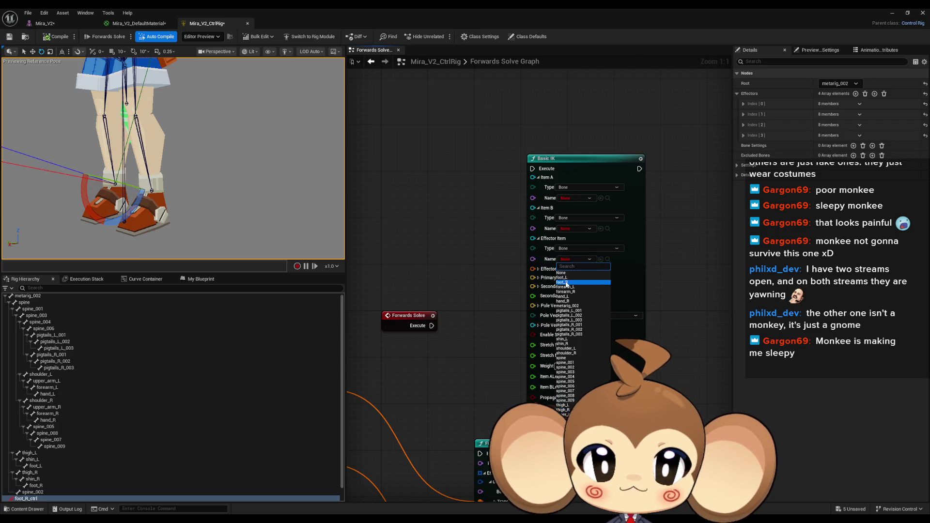
pyautogui.click(565, 282)
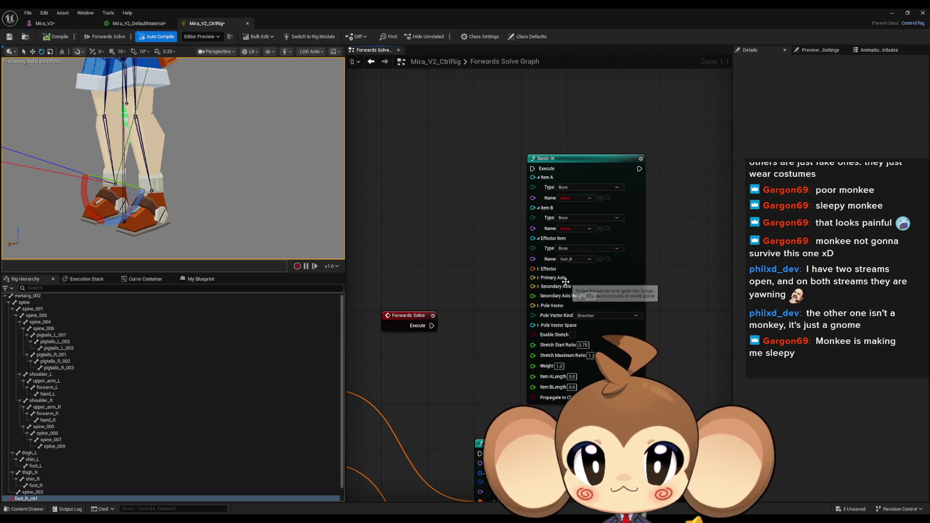
# - Set Basic IK's Item A type to Control and name to foot_R_ctrl
pyautogui.click(574, 198)
pyautogui.click(576, 187)
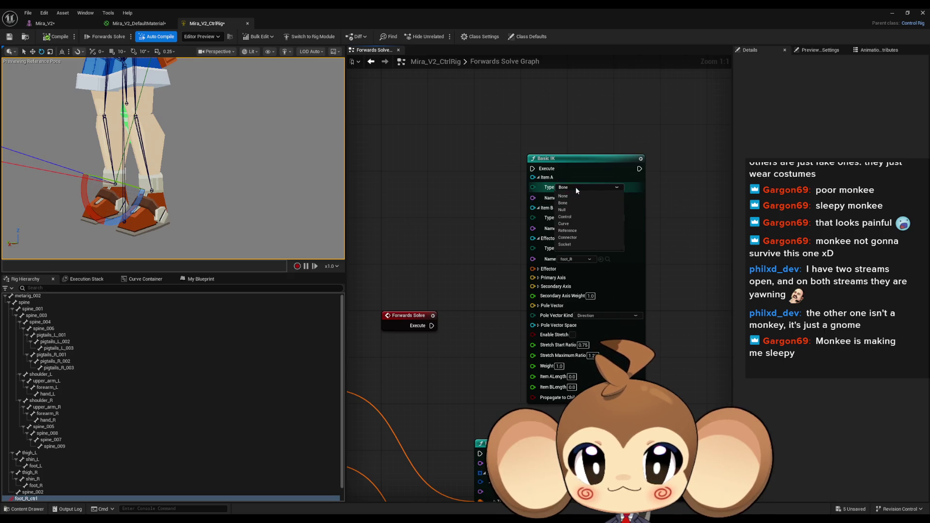
pyautogui.click(573, 216)
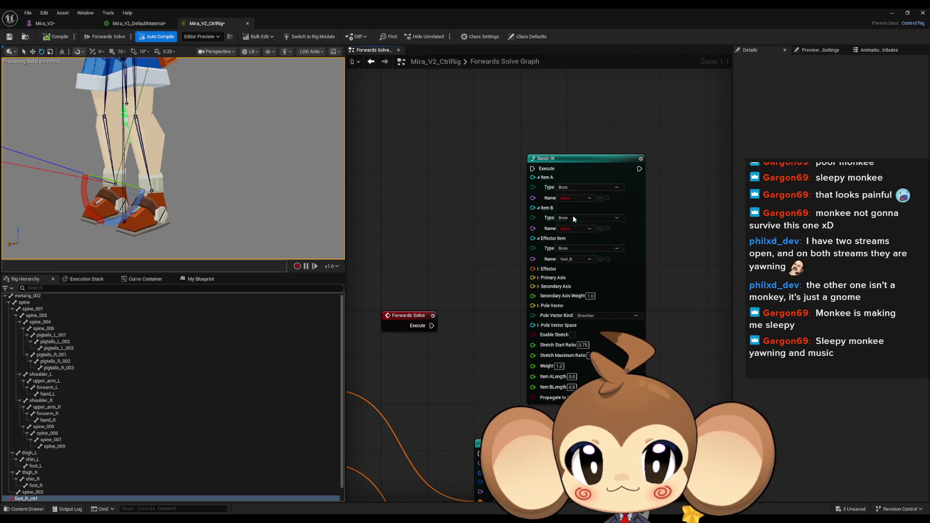
pyautogui.click(572, 199)
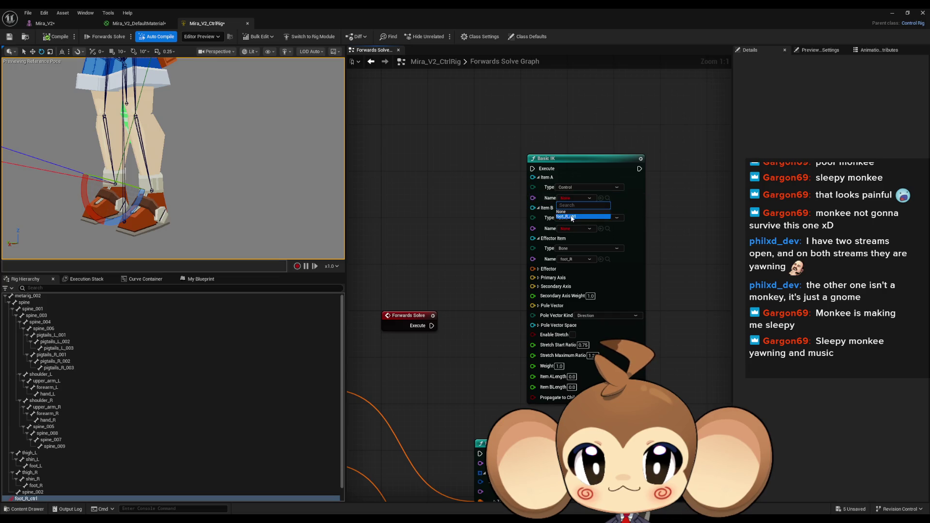
pyautogui.click(569, 216)
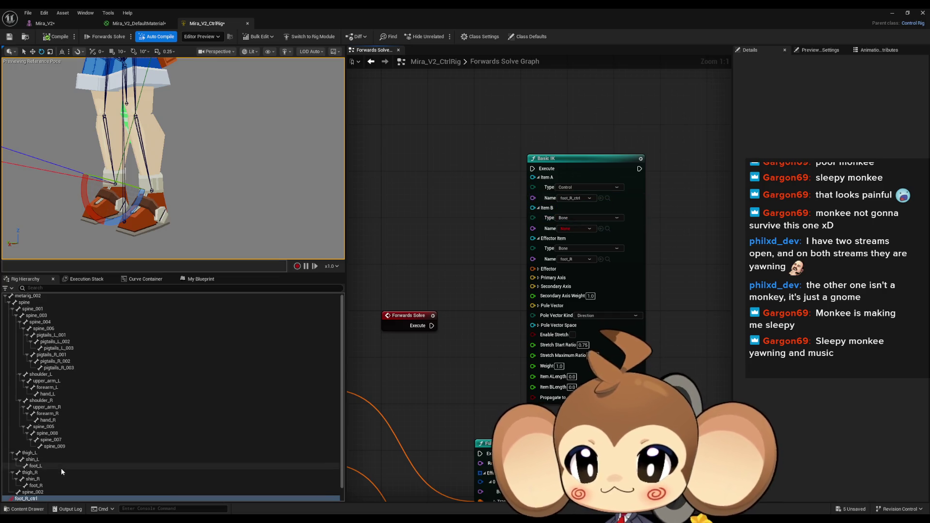
pyautogui.scroll(-1, 54, 464)
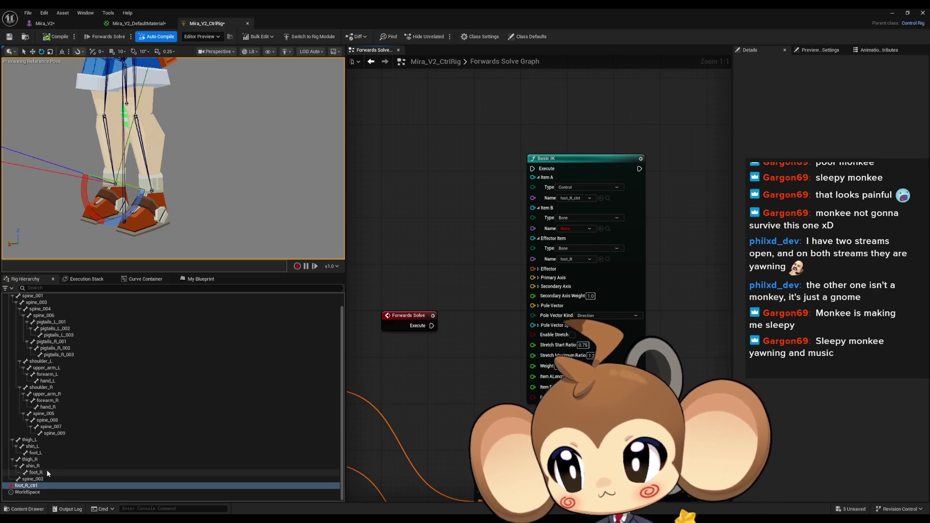
pyautogui.click(47, 472)
pyautogui.rightClick(48, 474)
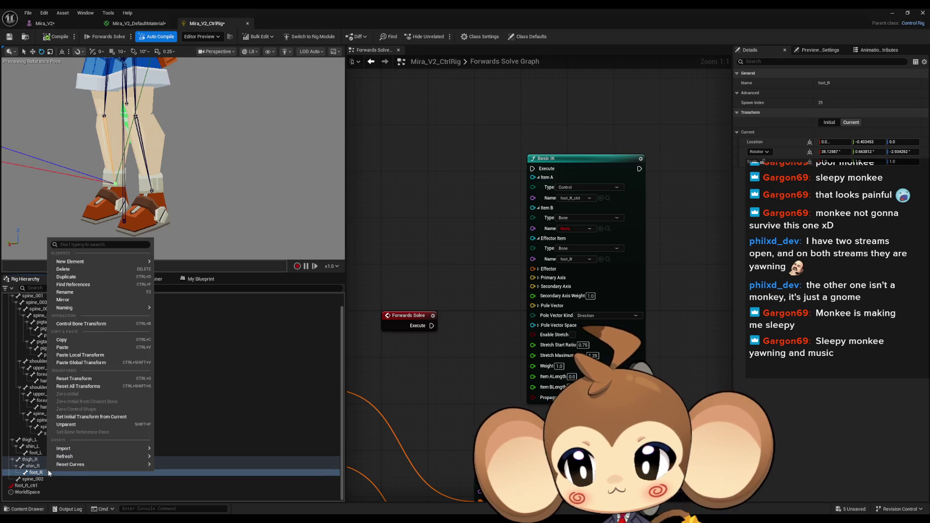
# - Add a foot_R_ctrl_2 control under foot_R and assign it as Basic IK's Item B
pyautogui.moveTo(82, 262)
pyautogui.click(186, 273)
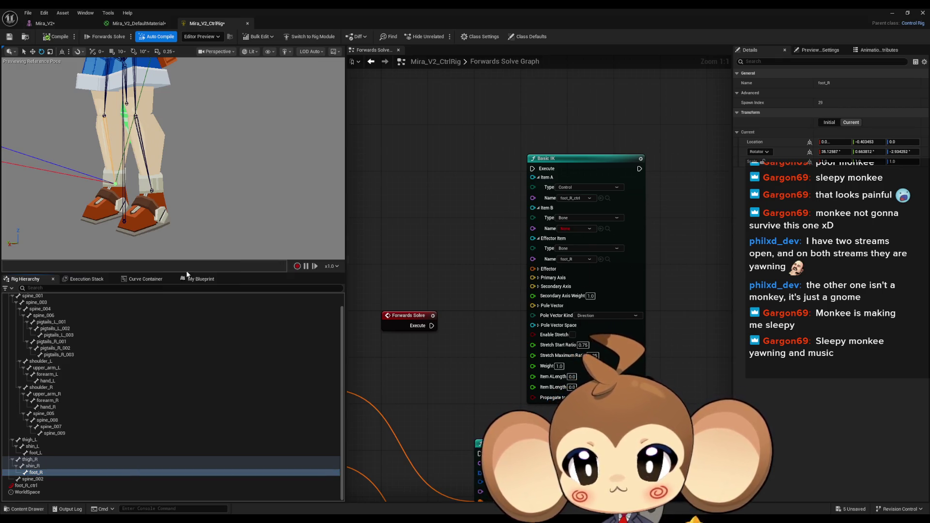
pyautogui.click(573, 218)
pyautogui.click(573, 247)
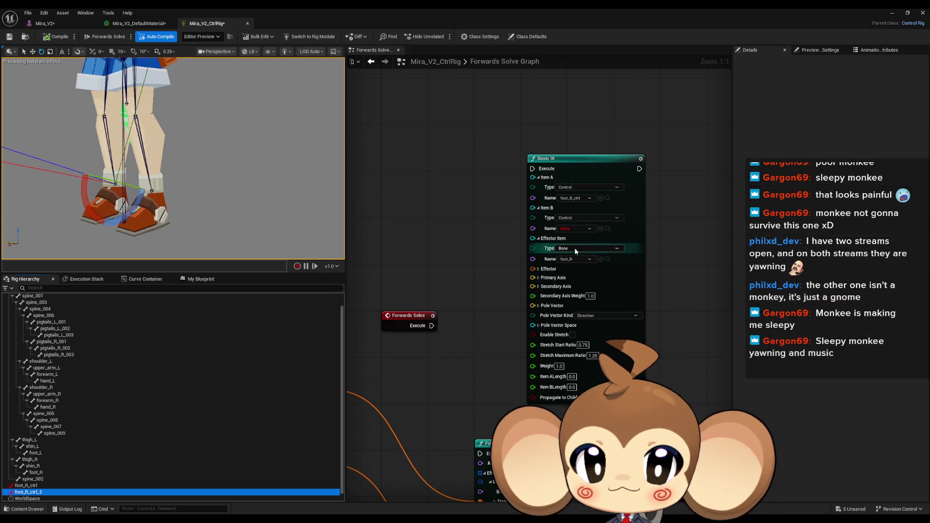
pyautogui.click(601, 228)
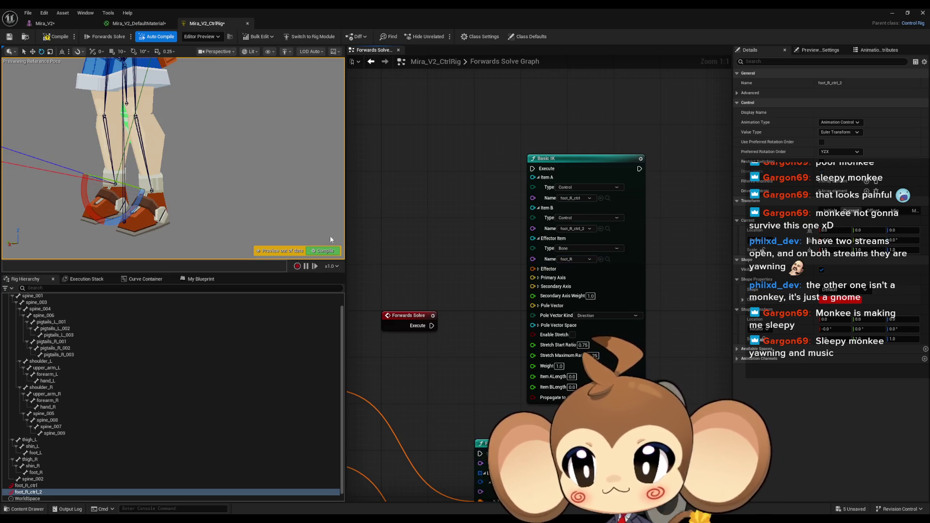
pyautogui.click(32, 51)
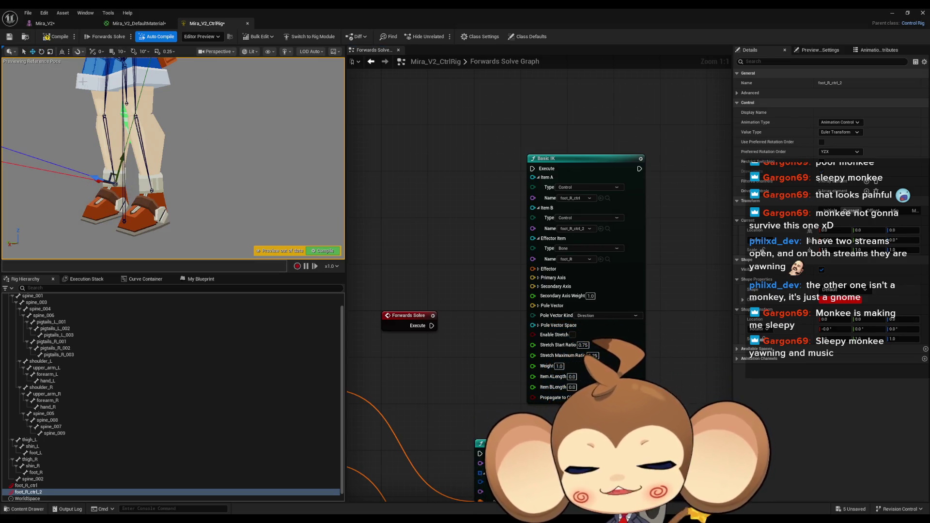
# - Wire Forwards Solve execution into Basic IK and reposition foot_R_ctrl in the viewport
pyautogui.moveTo(226, 199); pyautogui.dragTo(201, 165)
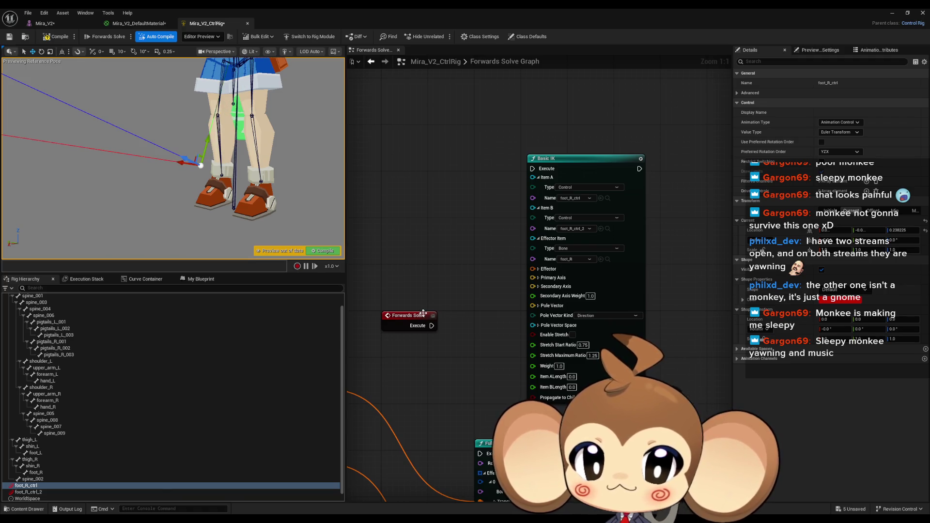
pyautogui.hotkey('ctrl', 'z')
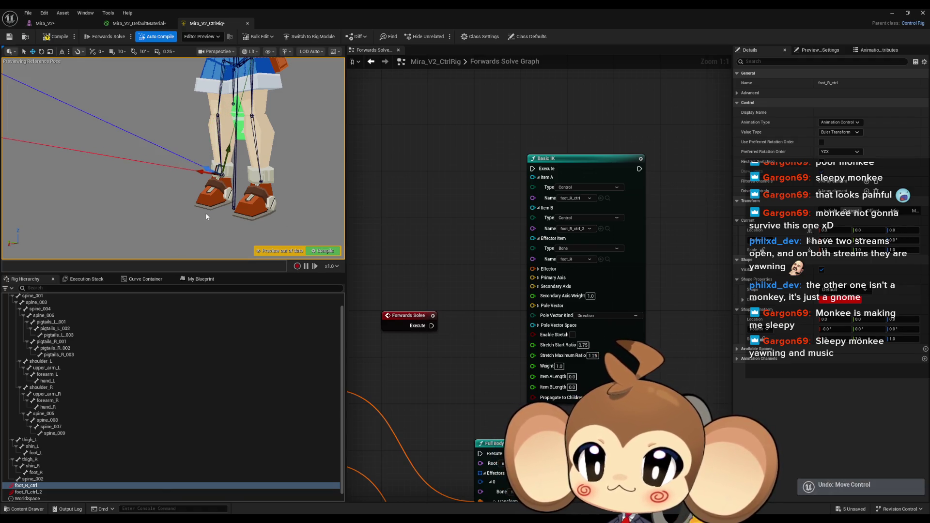
pyautogui.moveTo(432, 326)
pyautogui.mouseDown()
pyautogui.moveTo(455, 284)
pyautogui.moveTo(544, 182)
pyautogui.moveTo(532, 168)
pyautogui.mouseUp()
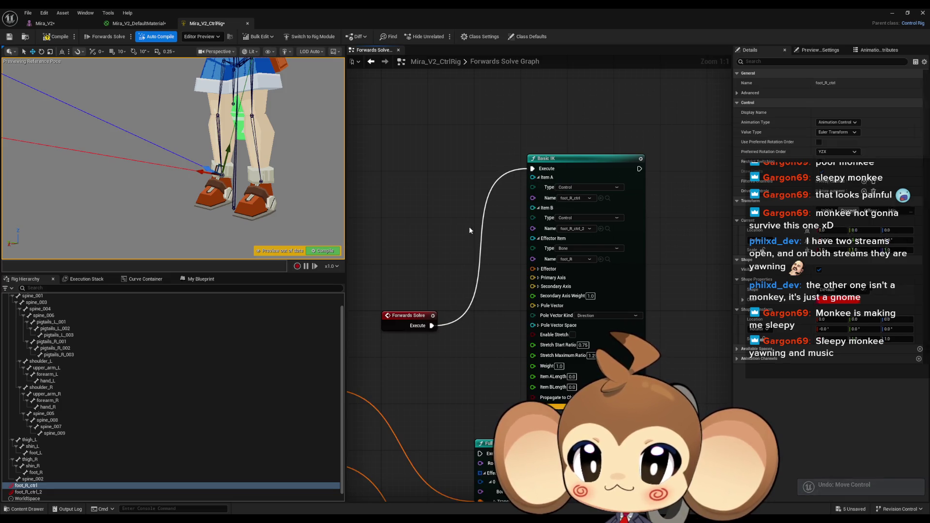
pyautogui.moveTo(213, 171)
pyautogui.mouseDown()
pyautogui.moveTo(192, 154)
pyautogui.moveTo(127, 159)
pyautogui.mouseUp()
pyautogui.click(34, 492)
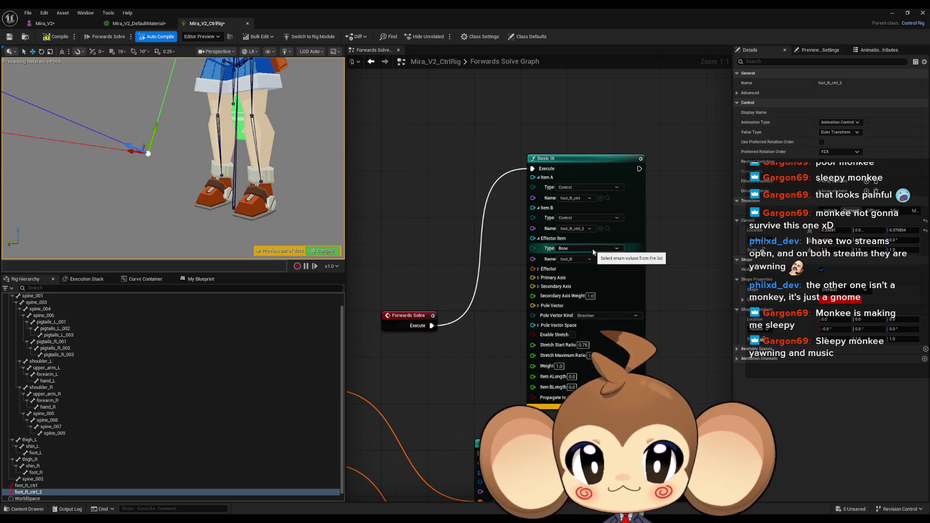
# - Set Basic IK's Item ALength and Item BLength to 1.0
pyautogui.click(573, 376)
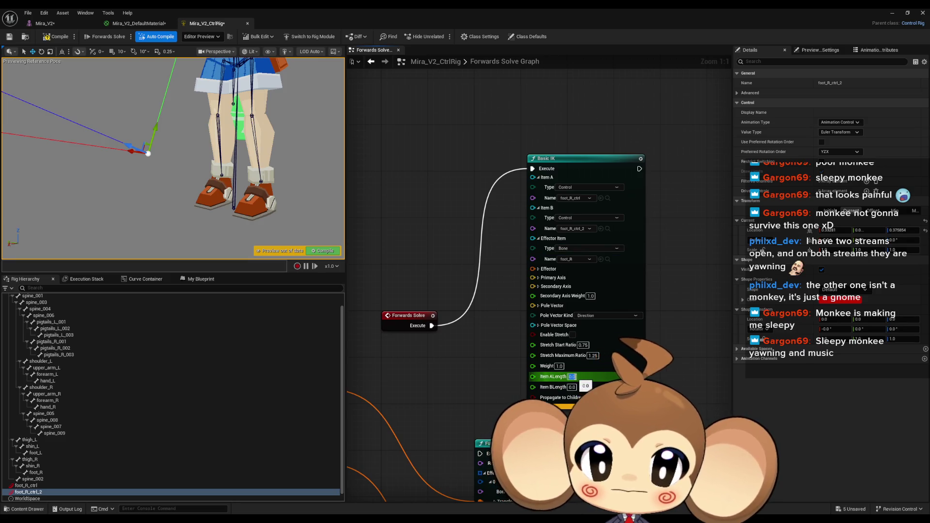
pyautogui.click(573, 387)
pyautogui.press('Return')
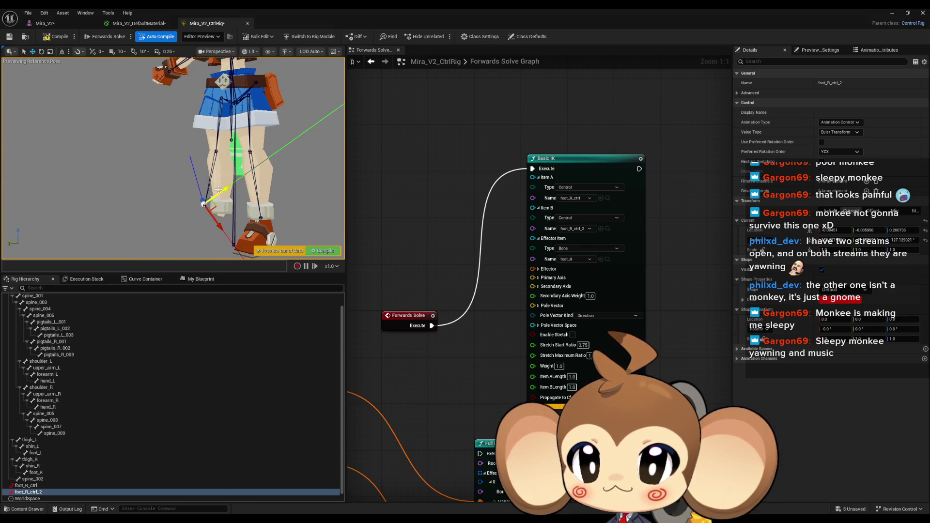
# - Drag foot_R_ctrl in the viewport, then open the Basic IK documentation with F1
pyautogui.click(24, 485)
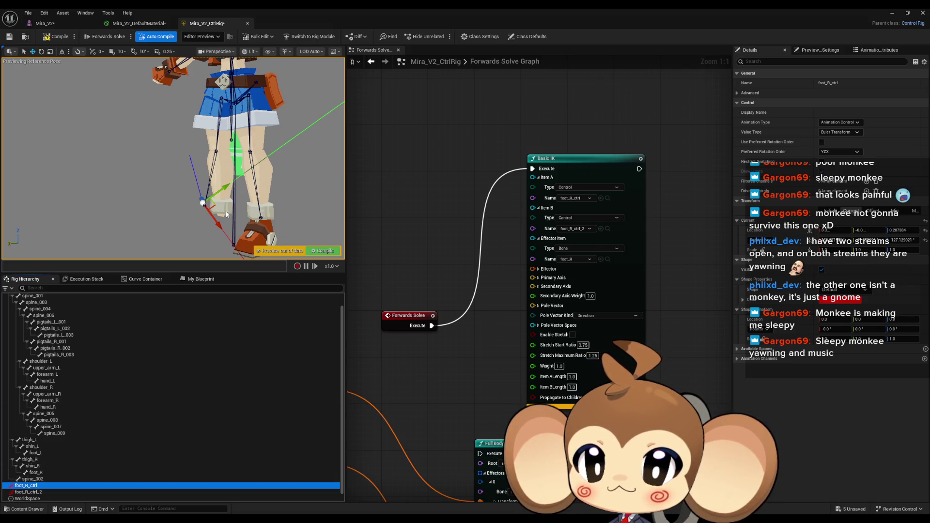
pyautogui.moveTo(209, 214)
pyautogui.mouseDown()
pyautogui.moveTo(183, 192)
pyautogui.moveTo(200, 208)
pyautogui.moveTo(191, 157)
pyautogui.moveTo(197, 203)
pyautogui.moveTo(181, 190)
pyautogui.moveTo(190, 201)
pyautogui.mouseUp()
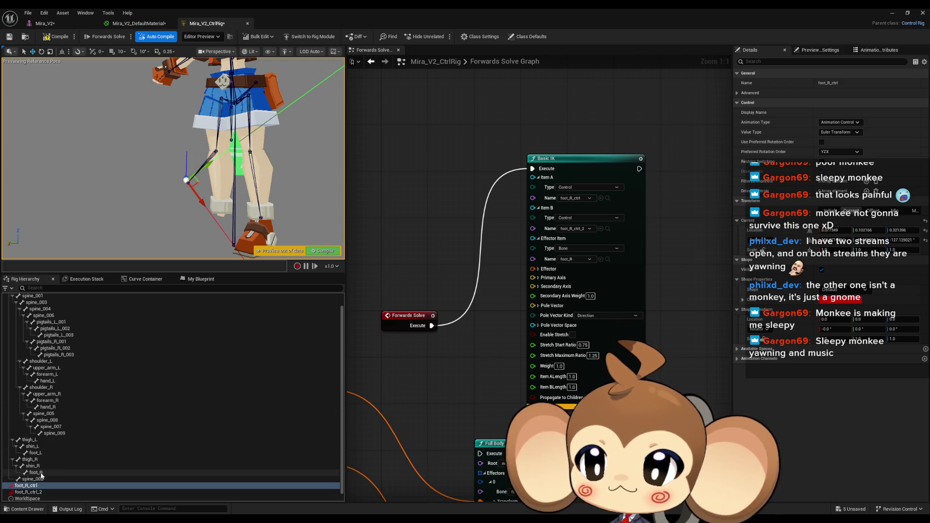
pyautogui.click(29, 492)
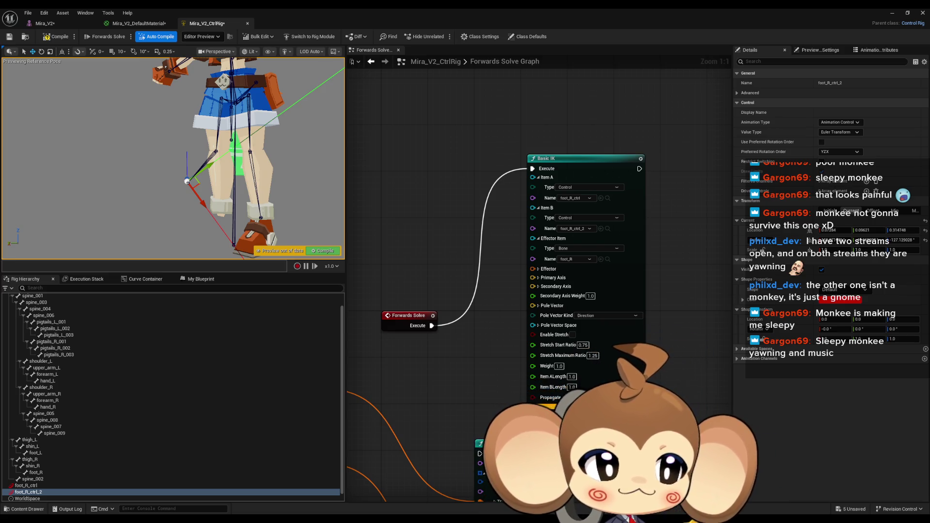
pyautogui.press('F1')
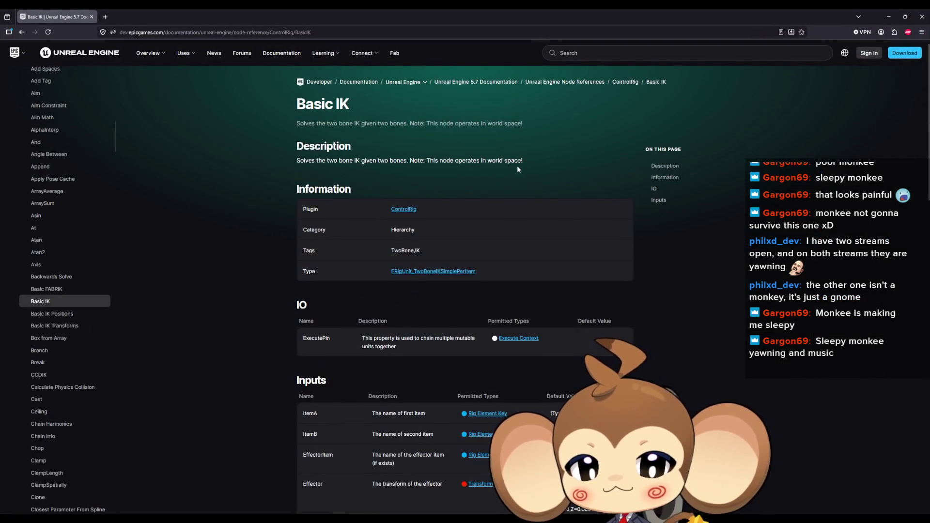
# - Read through the Basic IK Inputs table in the docs, then return to the Control Rig editor
pyautogui.scroll(-15, 518, 169)
pyautogui.scroll(8, 775, 211)
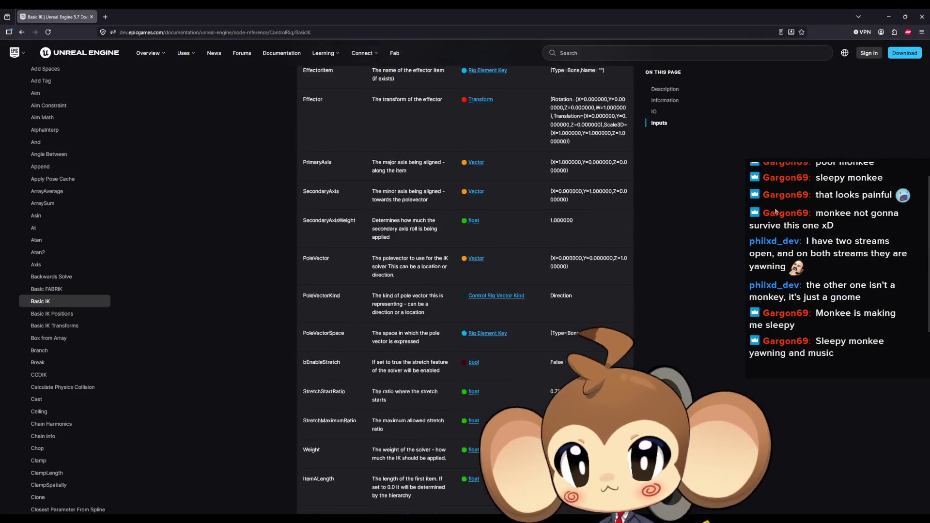
pyautogui.scroll(8, 776, 211)
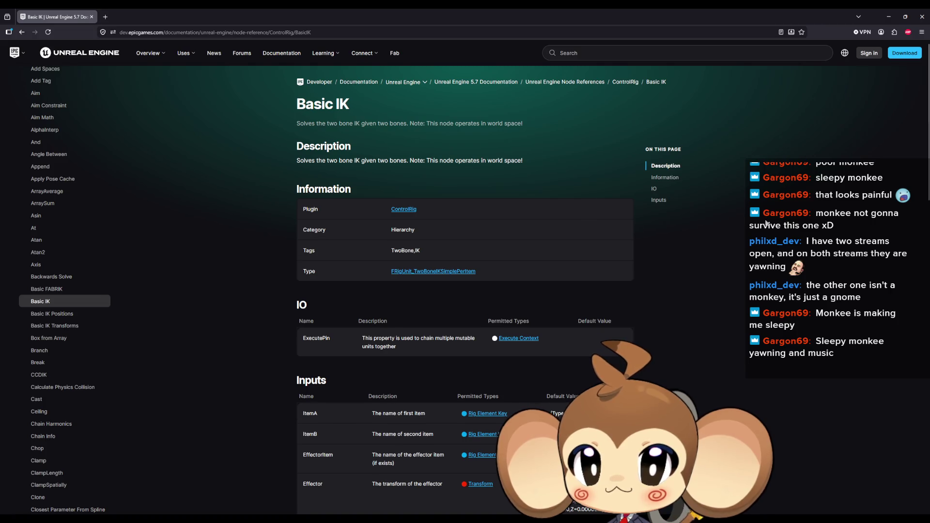
pyautogui.scroll(-1, 766, 222)
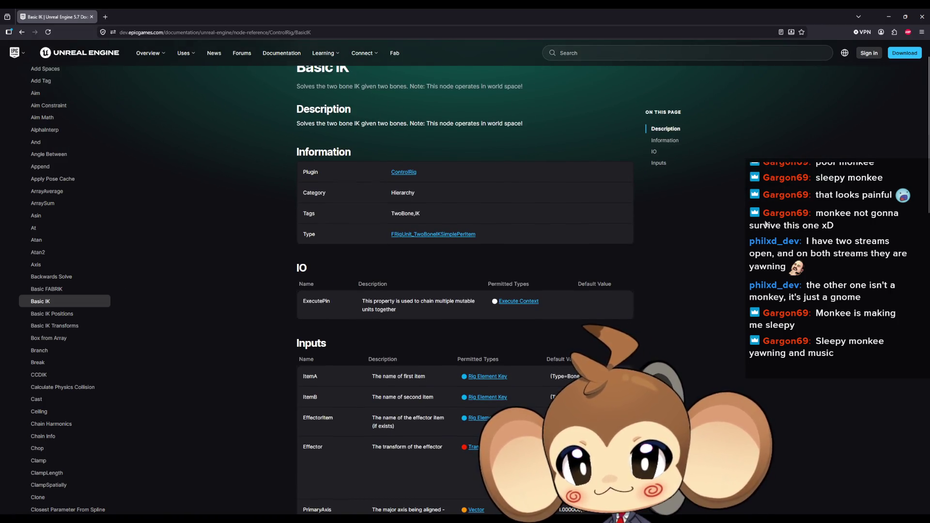
pyautogui.scroll(-1, 767, 223)
pyautogui.scroll(-1, 766, 224)
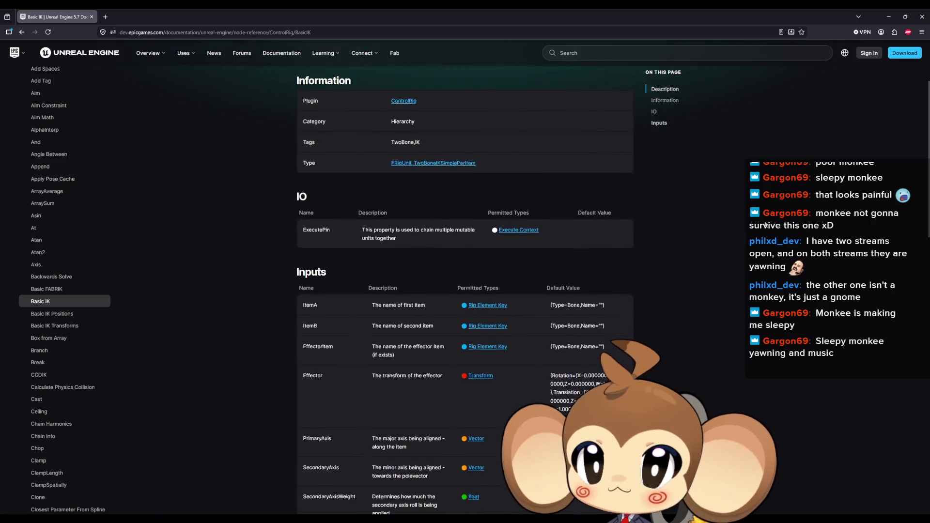
pyautogui.scroll(-1, 766, 225)
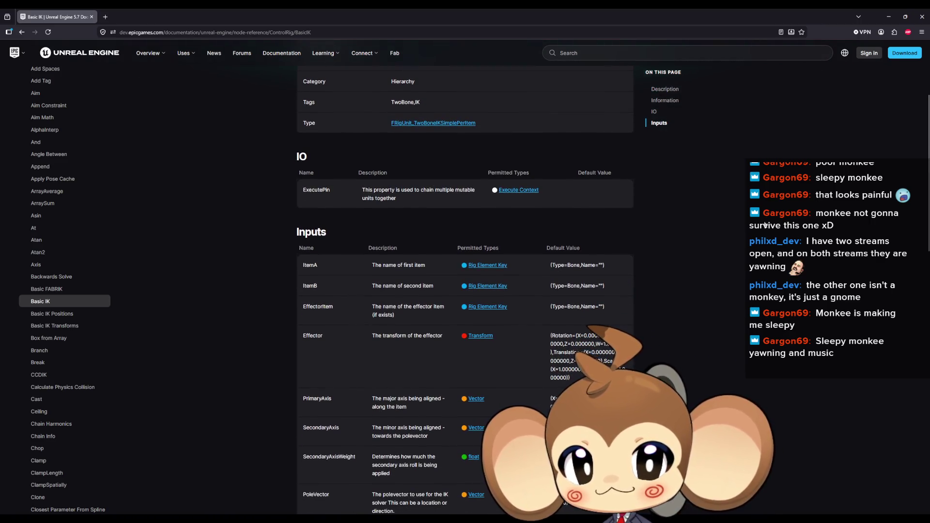
pyautogui.scroll(-1, 766, 224)
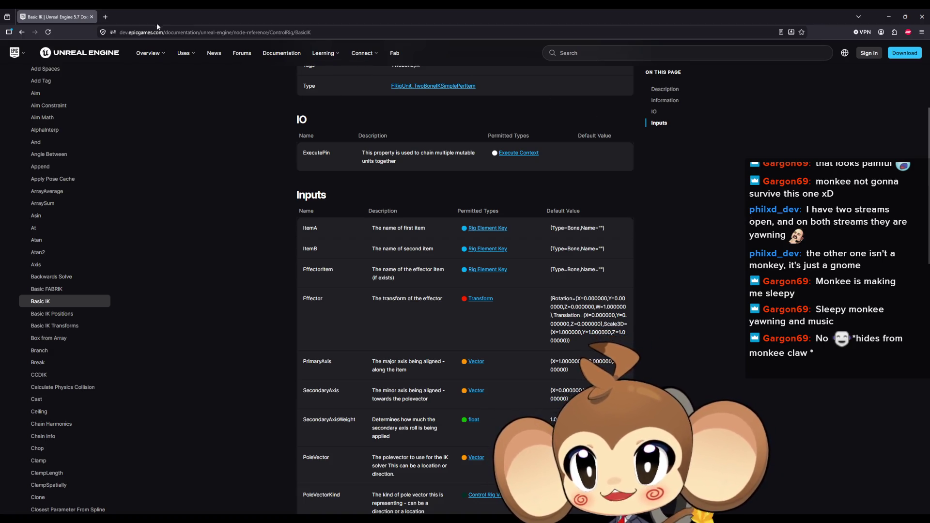
pyautogui.hotkey('alt', 'Tab')
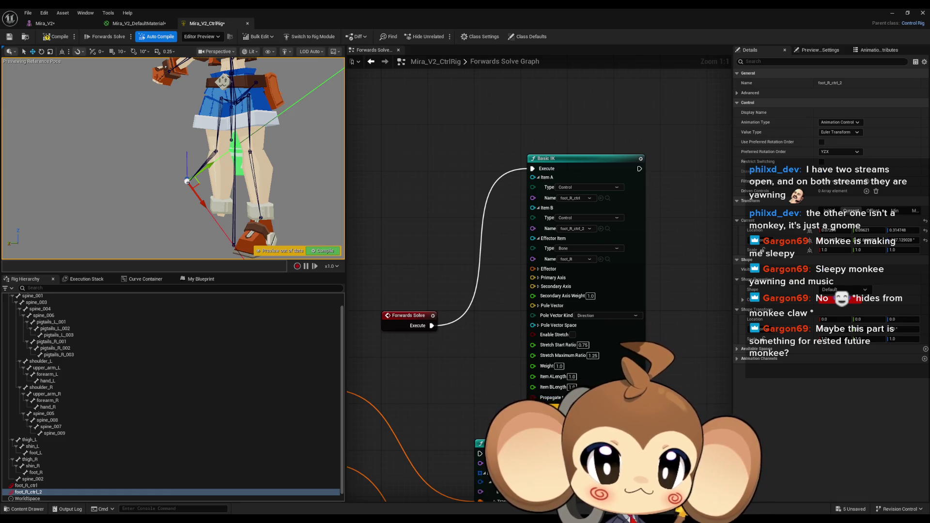
# - Bring the YouTube 'Control Rig #3: Basic IK Leg' window forward, maximize it and play
pyautogui.moveTo(929, 374)
pyautogui.mouseDown()
pyautogui.moveTo(913, 375)
pyautogui.moveTo(415, 157)
pyautogui.moveTo(400, 180)
pyautogui.moveTo(371, 188)
pyautogui.mouseUp()
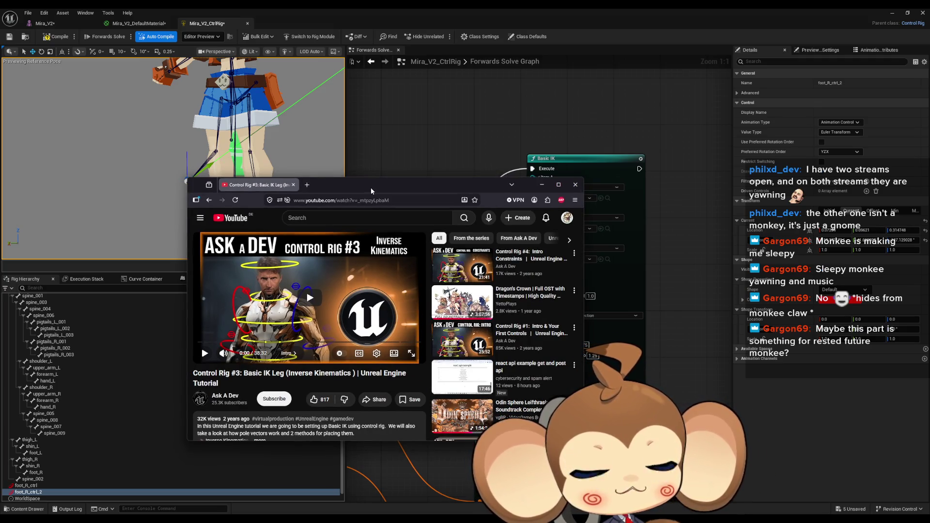
pyautogui.moveTo(371, 187); pyautogui.dragTo(343, 197)
pyautogui.doubleClick(353, 199)
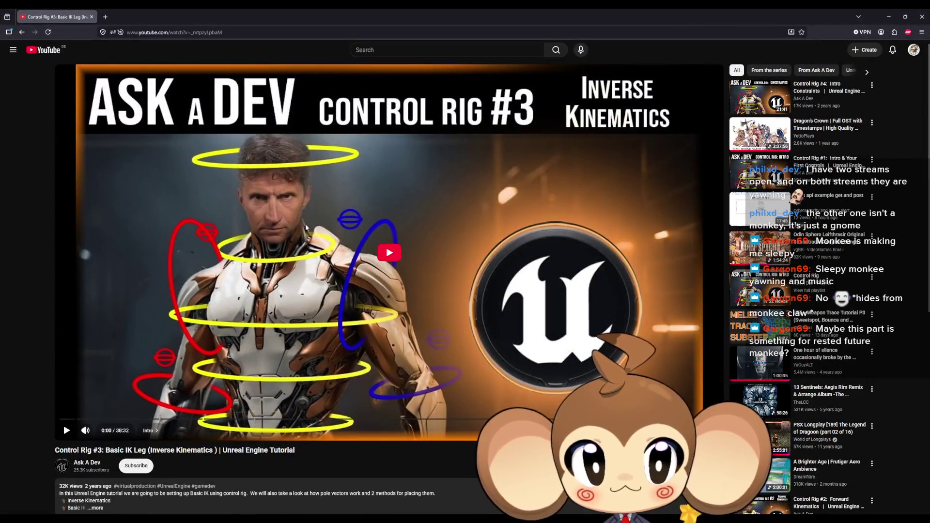
pyautogui.click(412, 263)
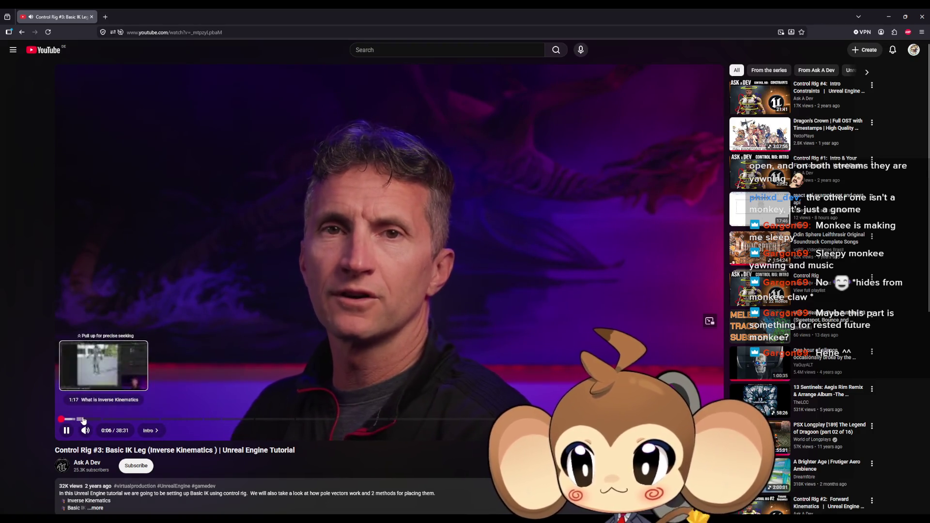
# - Skip through the tutorial's chapters to the Basic IK Setup section around 12:34
pyautogui.click(81, 420)
pyautogui.click(93, 421)
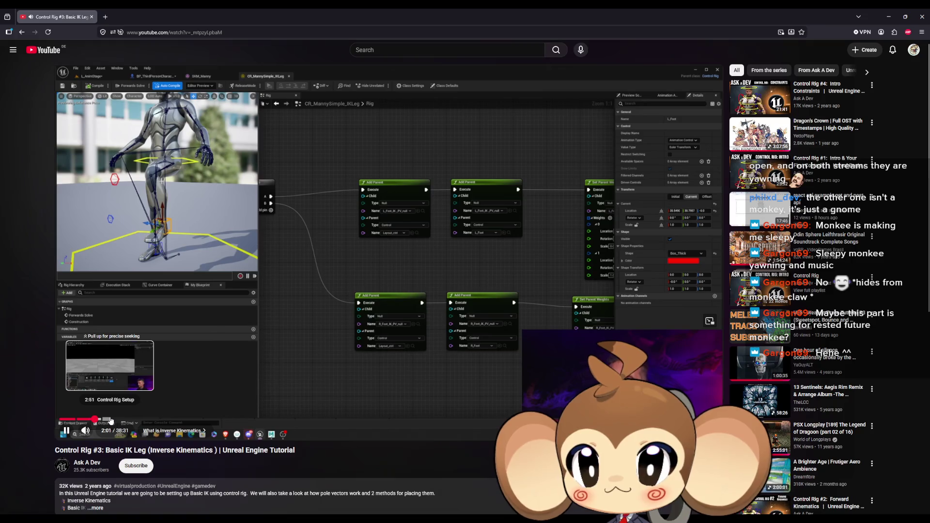
pyautogui.click(111, 421)
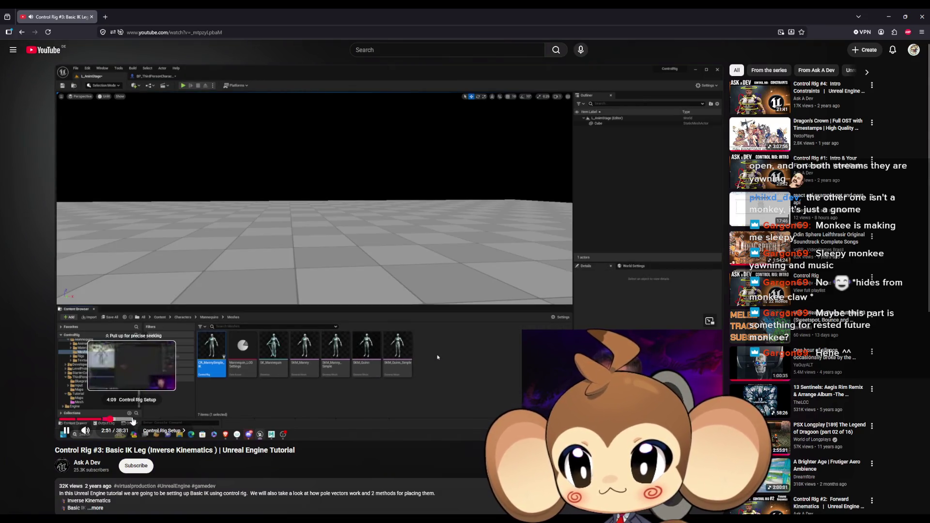
pyautogui.click(132, 420)
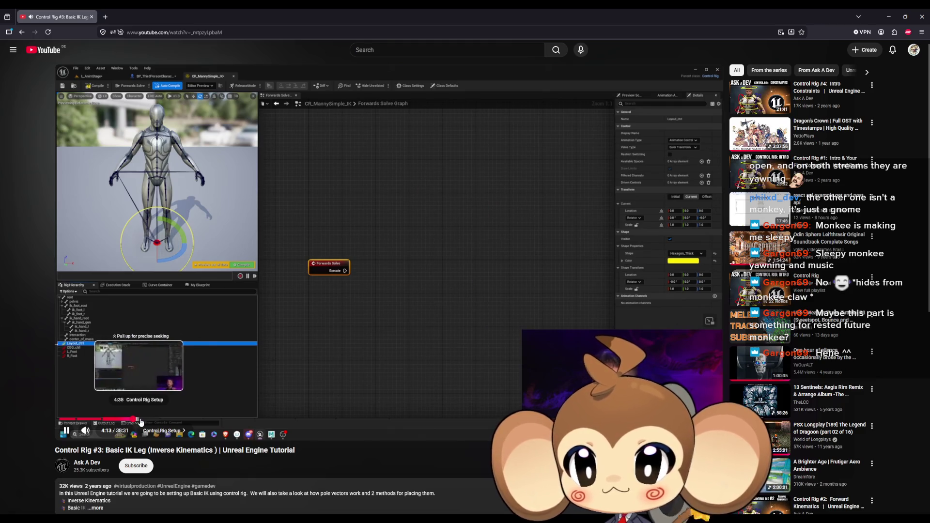
pyautogui.click(145, 420)
pyautogui.click(158, 420)
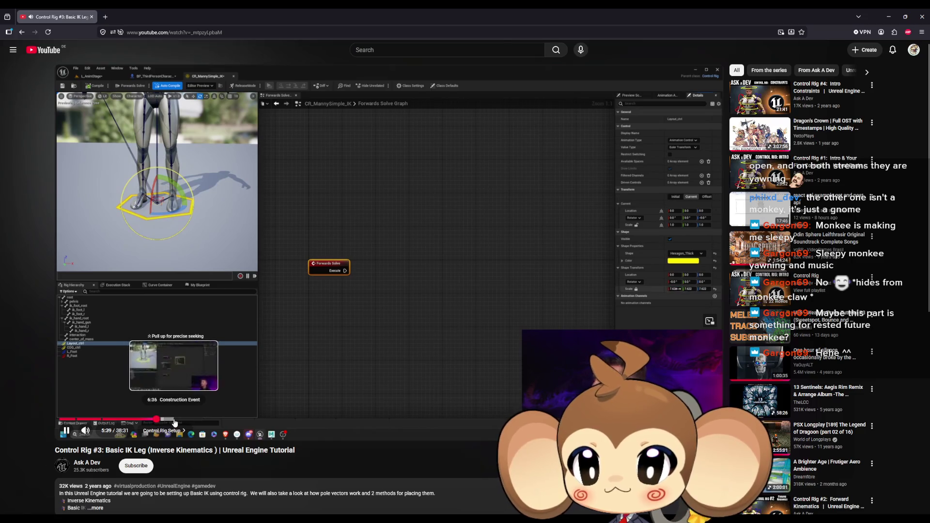
pyautogui.click(174, 420)
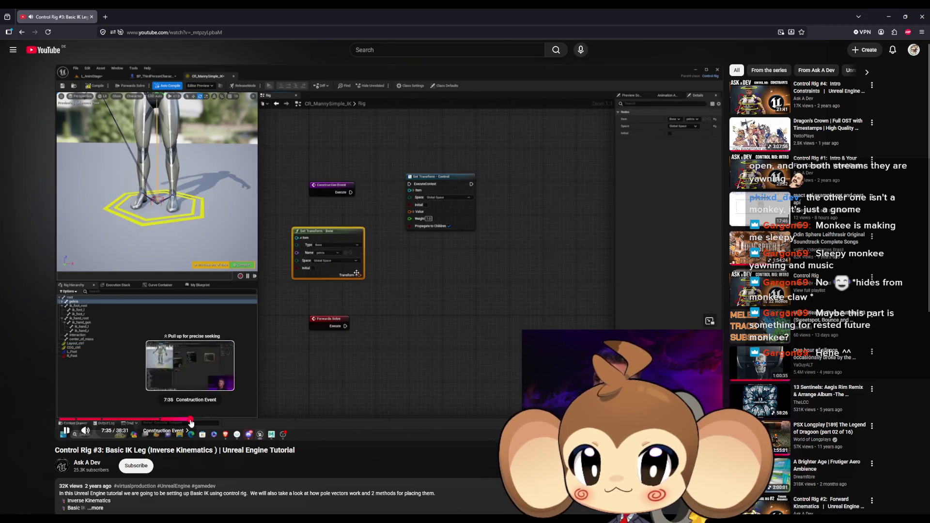
pyautogui.click(191, 420)
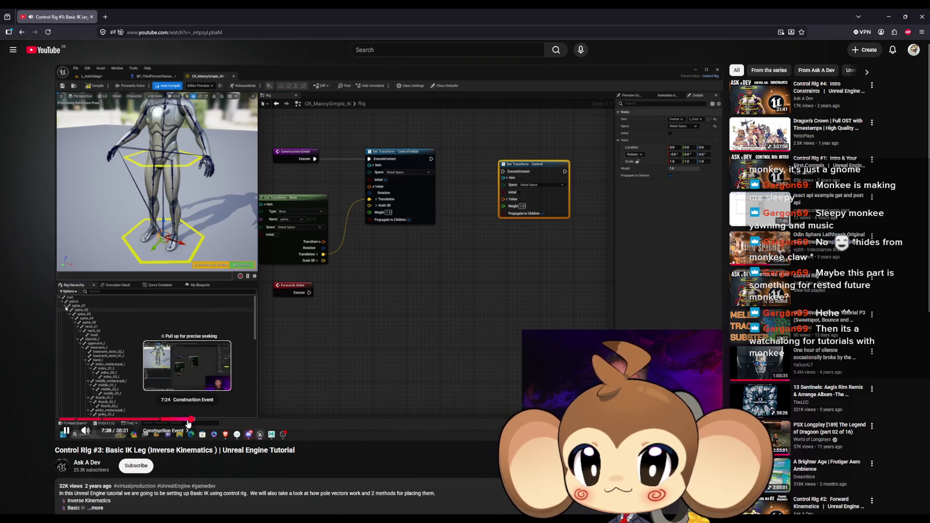
pyautogui.click(217, 419)
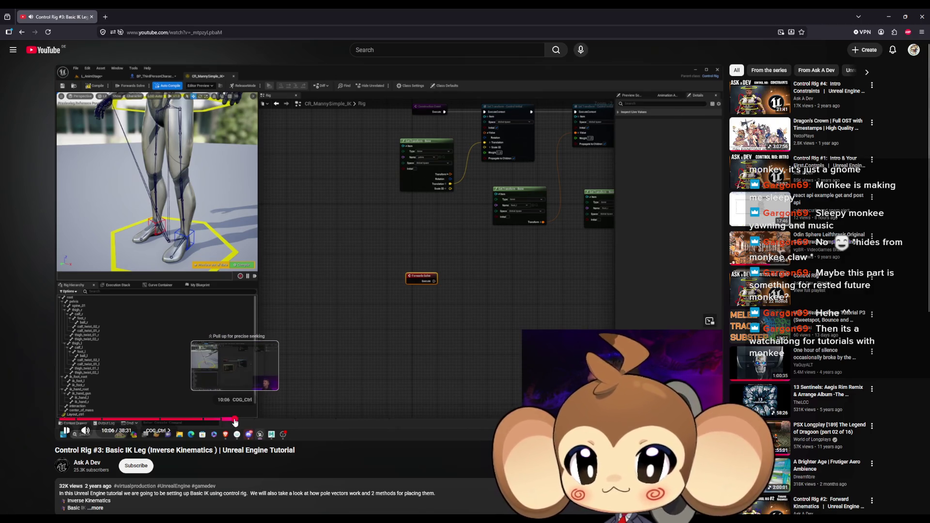
pyautogui.click(235, 420)
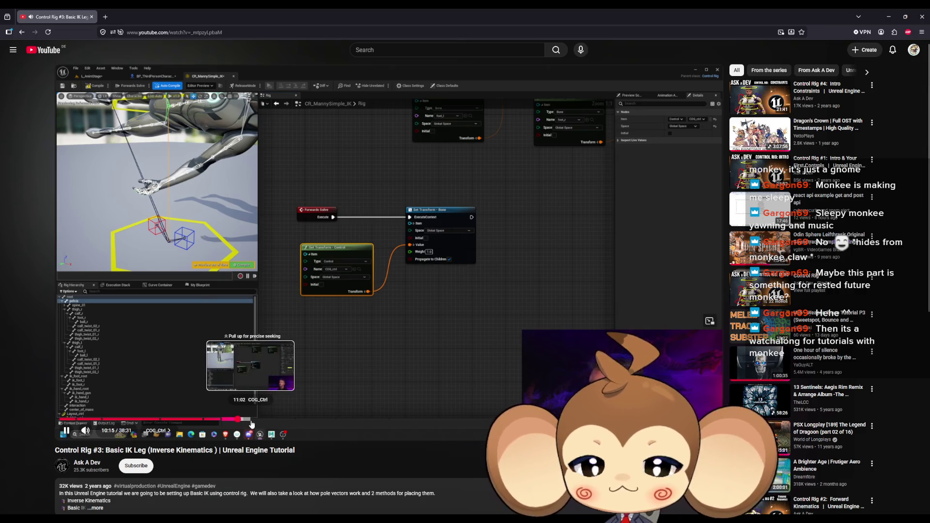
pyautogui.click(255, 421)
pyautogui.moveTo(267, 425); pyautogui.dragTo(278, 421)
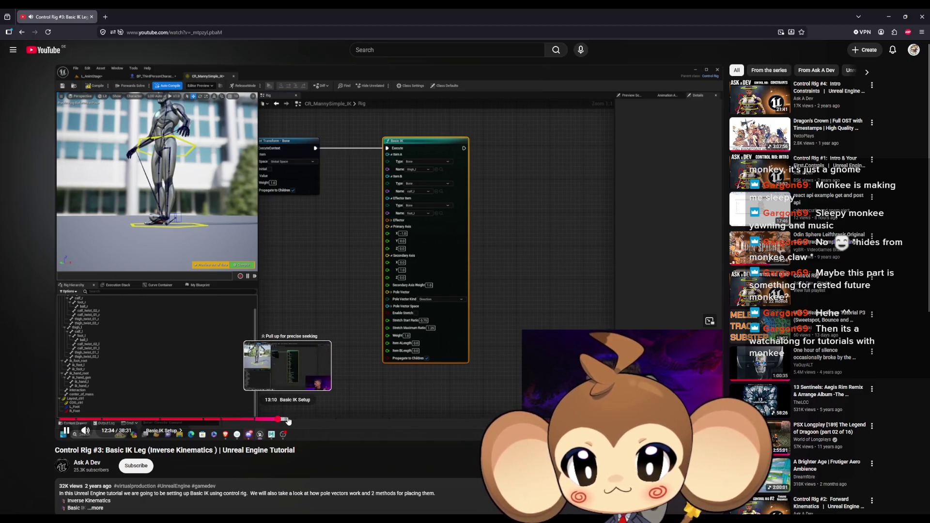
# - Step through the Basic IK Setup chapter in 5-second jumps with the arrow keys
pyautogui.moveTo(290, 422); pyautogui.dragTo(257, 423)
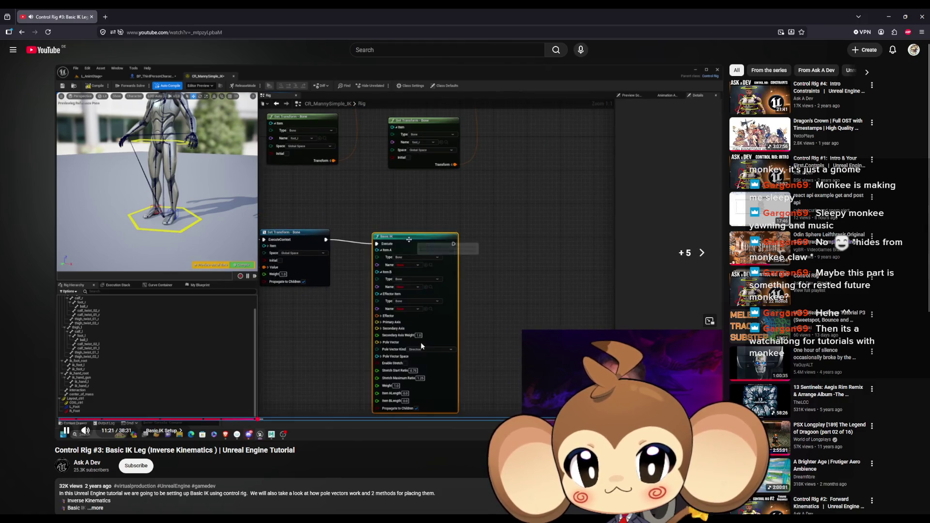
pyautogui.press('Right')
pyautogui.press('Right')
pyautogui.press('Right')
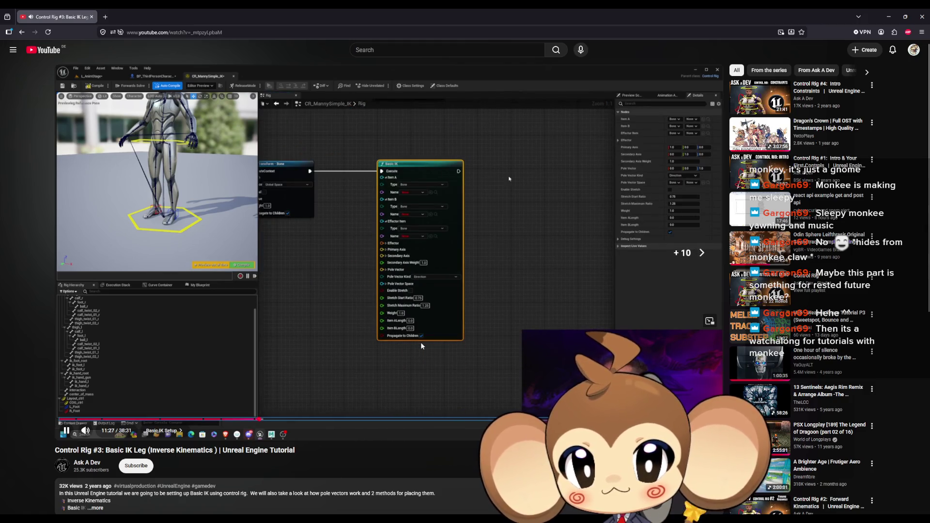
pyautogui.press('Right')
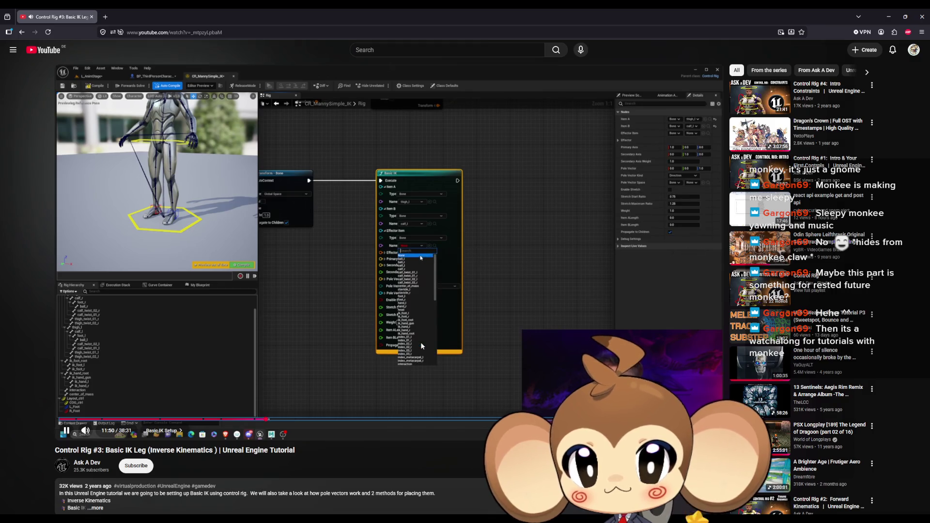
pyautogui.press('Right')
pyautogui.press('Right')
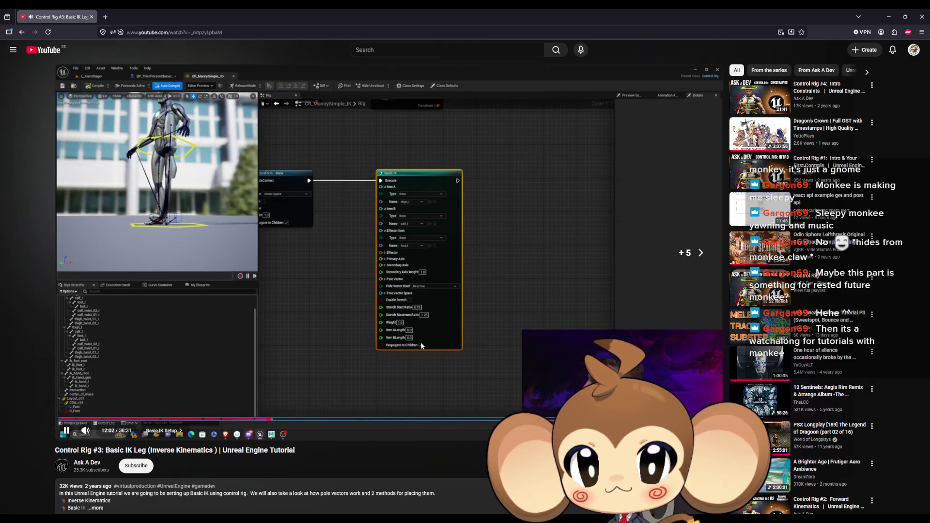
pyautogui.press('Right')
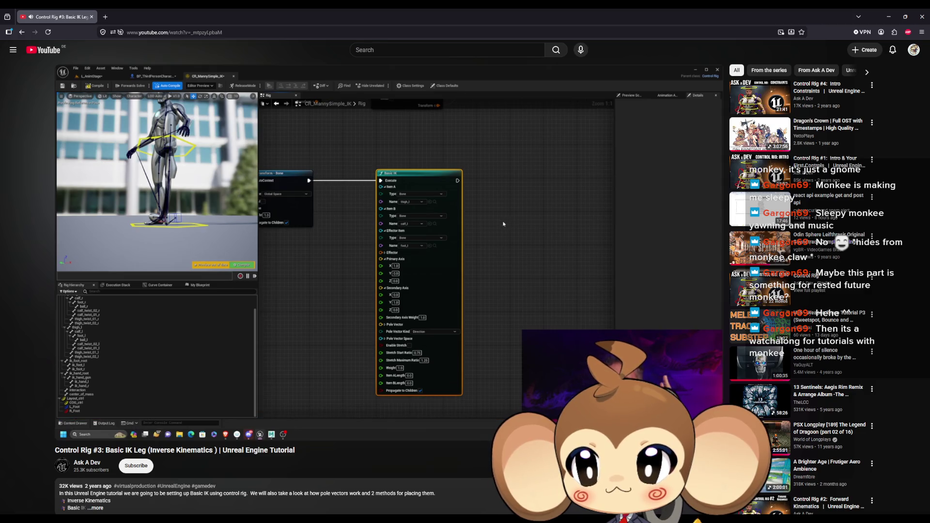
pyautogui.press('Right')
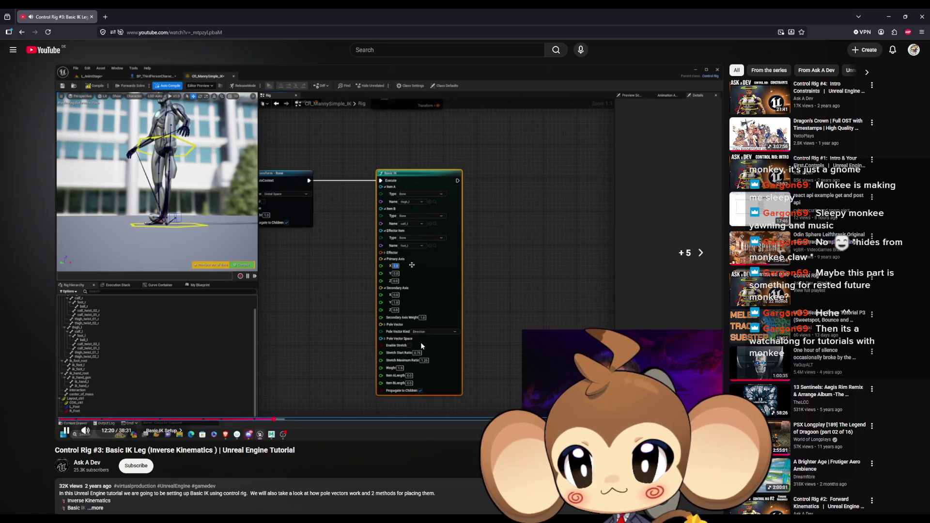
pyautogui.press('Right')
pyautogui.press('Right')
pyautogui.press('Right')
pyautogui.press('Right')
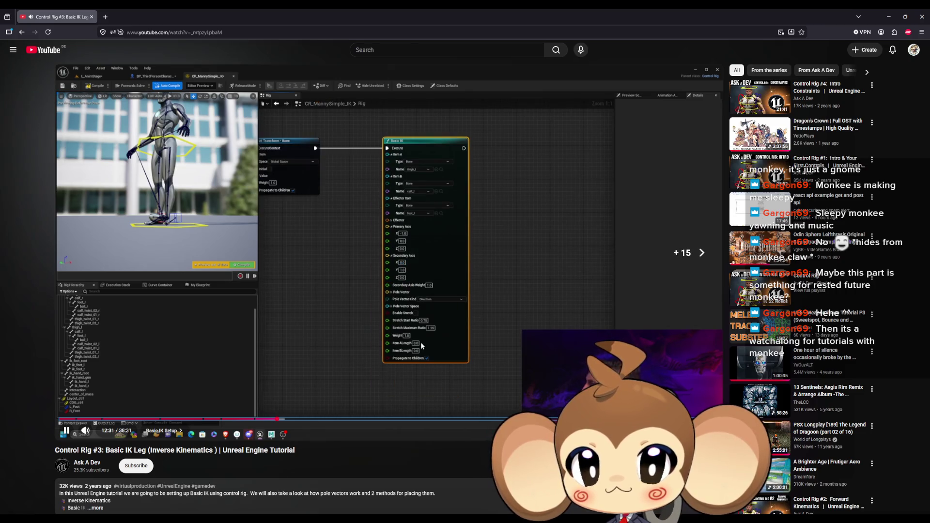
pyautogui.press('Right')
pyautogui.press('Right')
pyautogui.press('Right')
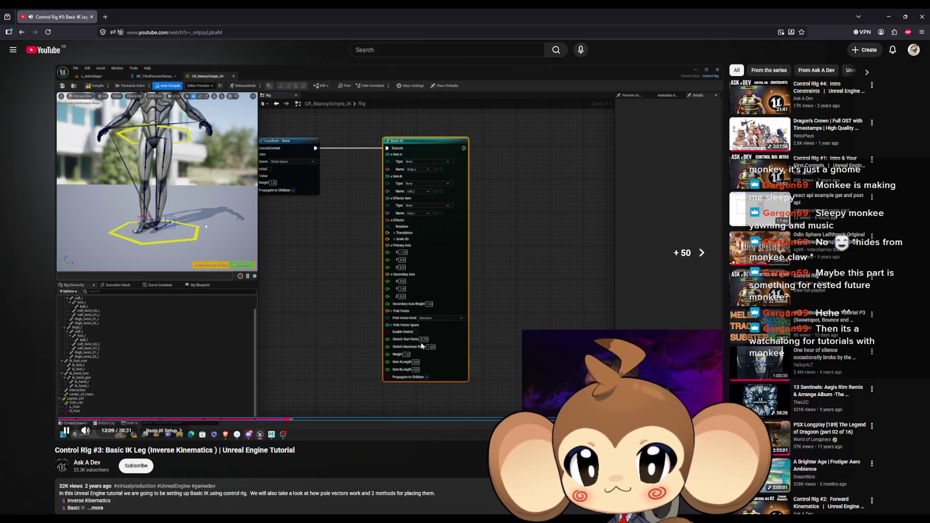
pyautogui.press('Right')
pyautogui.press('Right')
pyautogui.press('Right')
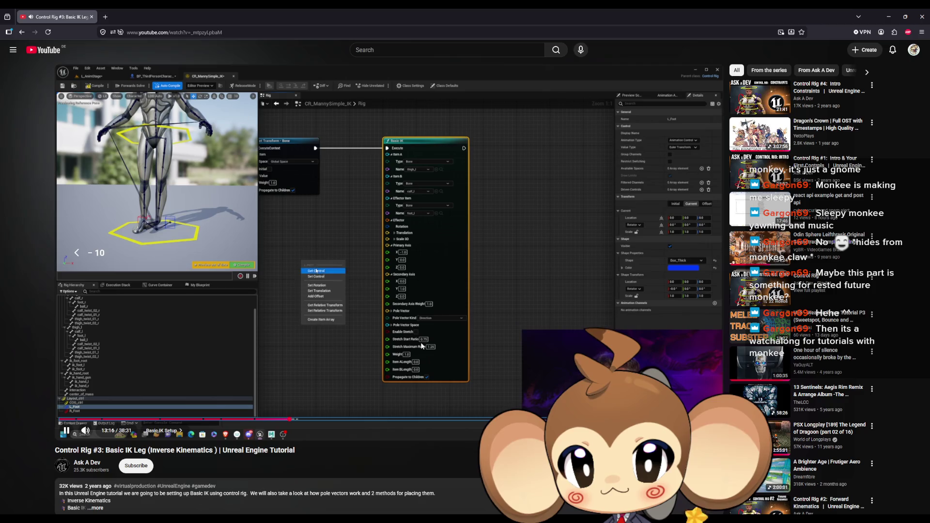
pyautogui.press('Right')
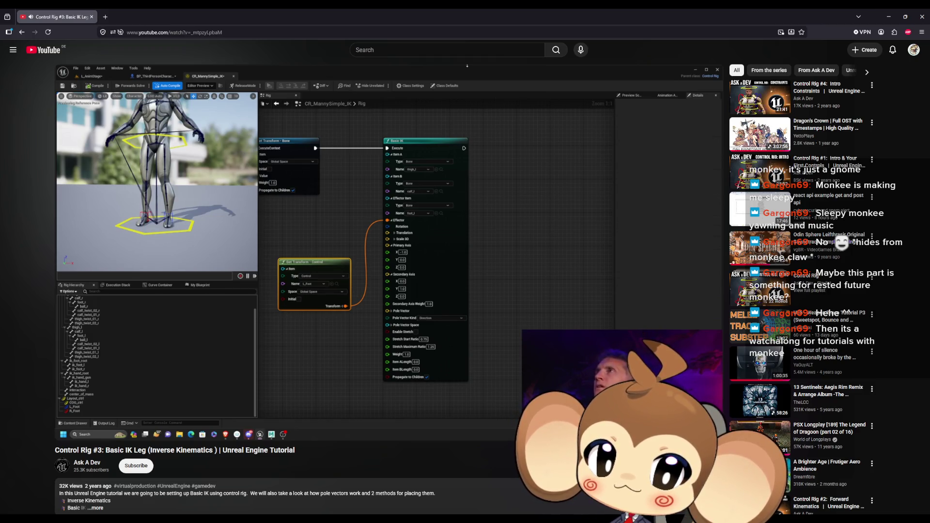
pyautogui.press('Right')
pyautogui.press('Right')
pyautogui.press('Right')
pyautogui.press('Right')
pyautogui.press('Right')
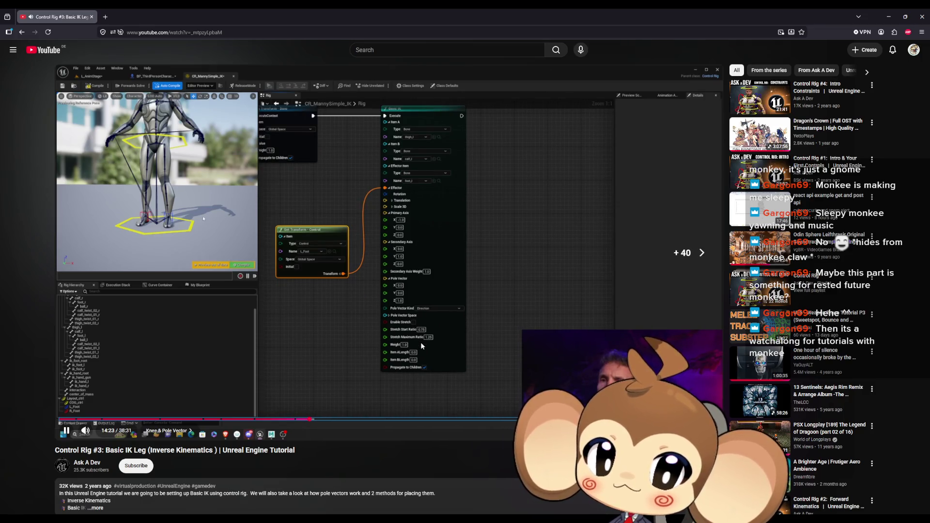
pyautogui.press('Left')
pyautogui.press('Left')
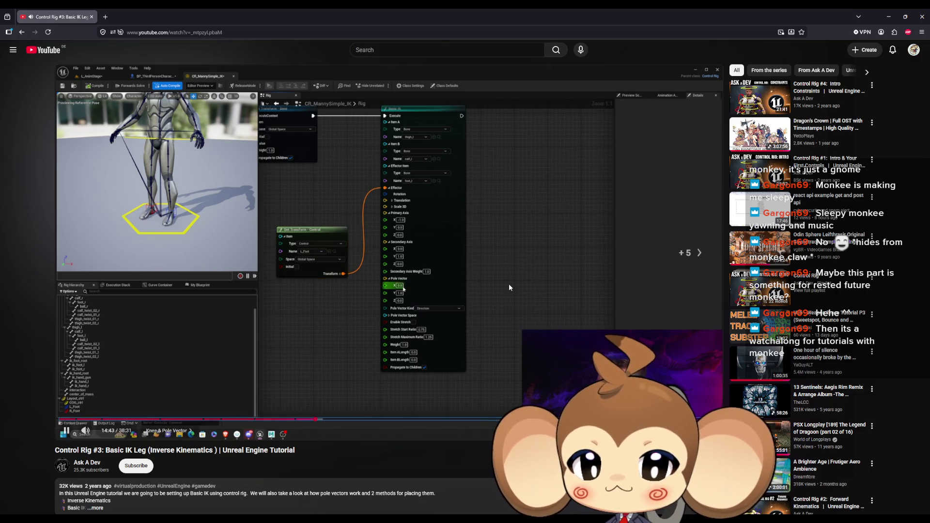
# - Jump ahead to the Knee & Pole Vector chapter, around 15:26
pyautogui.press('l')
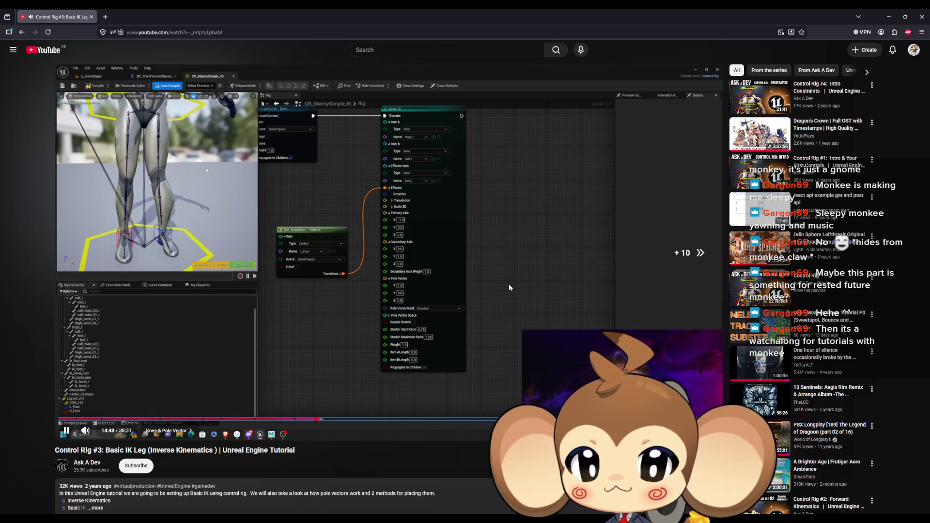
pyautogui.press('Right')
pyautogui.press('Right')
pyautogui.press('Right')
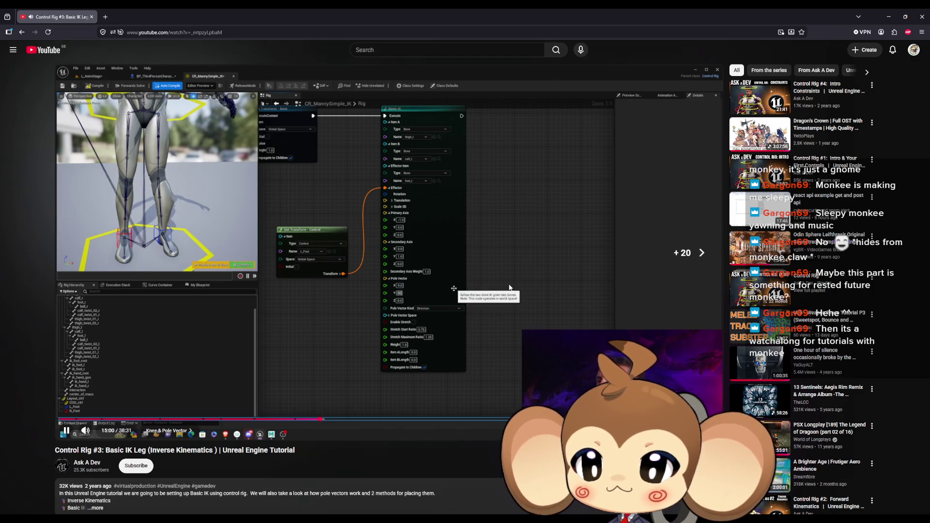
pyautogui.press('Right')
pyautogui.press('Right')
pyautogui.press('Right')
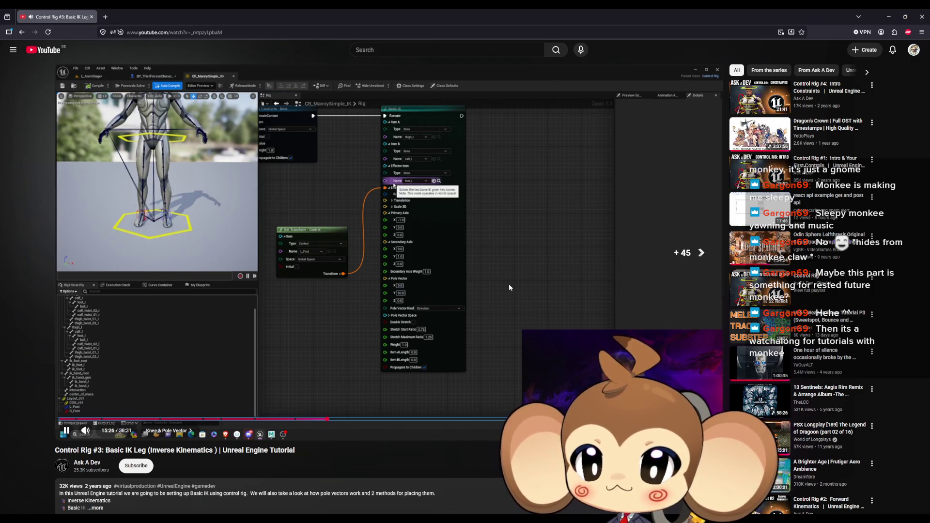
pyautogui.press('Right')
pyautogui.press('Right')
pyautogui.press('Right')
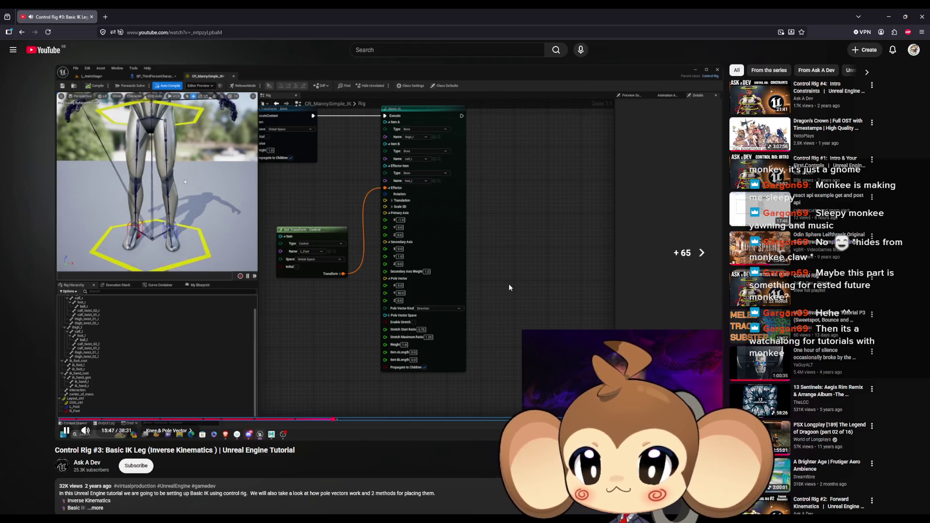
# - Skip the Basic IK Leg tutorial from about 15:47 to 19:03, past the Maya pole vector demo
pyautogui.press('Right')
pyautogui.press('Right')
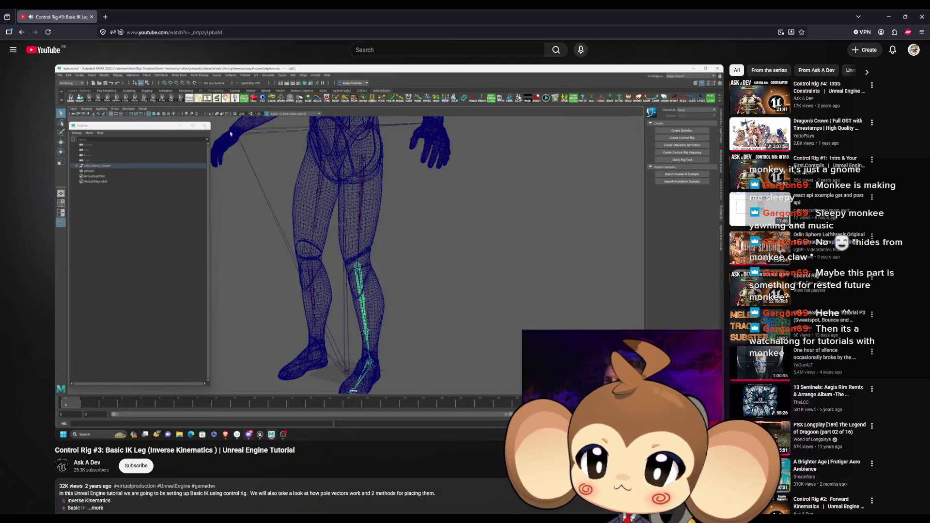
pyautogui.press('Right')
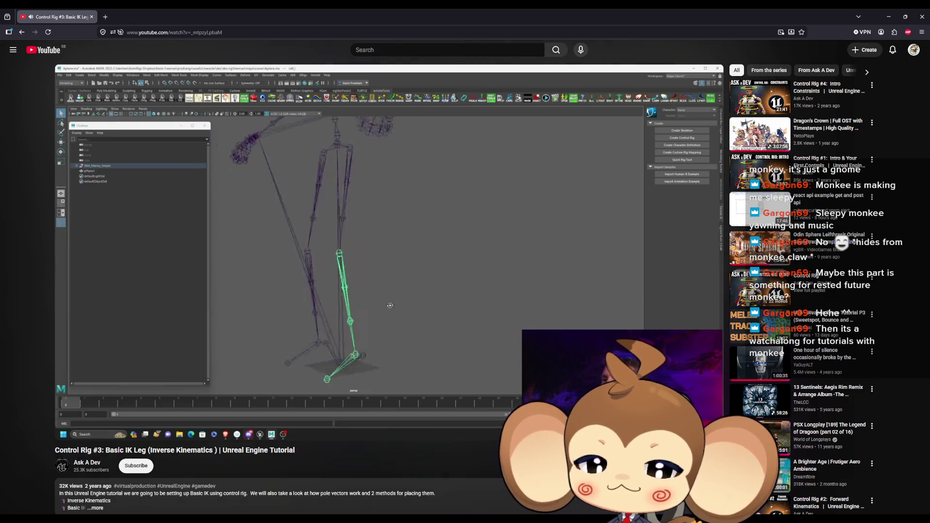
pyautogui.press('Right')
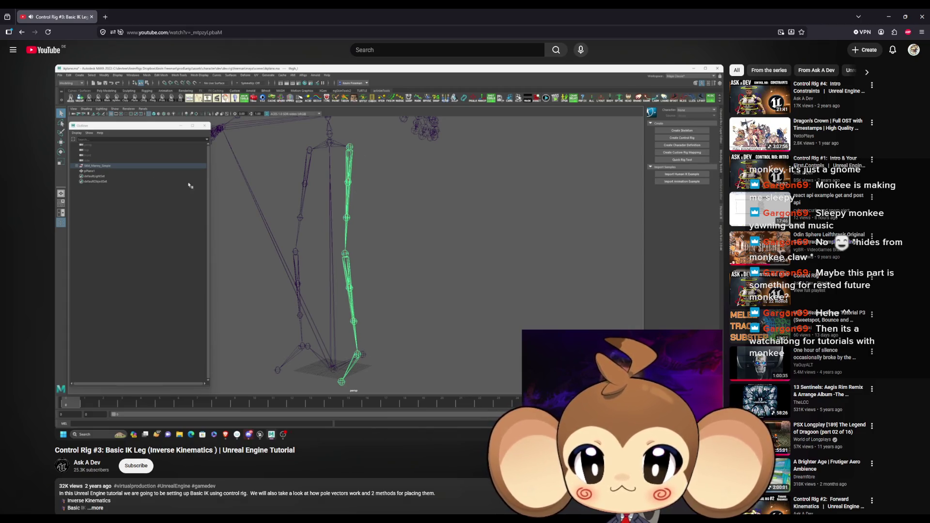
pyautogui.press('Right')
pyautogui.press('Right')
pyautogui.press('Right')
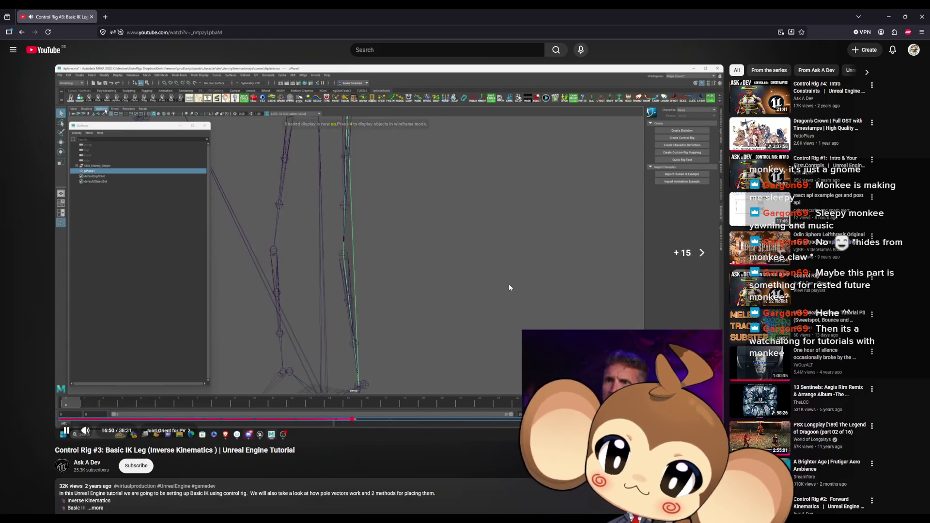
pyautogui.press('Right')
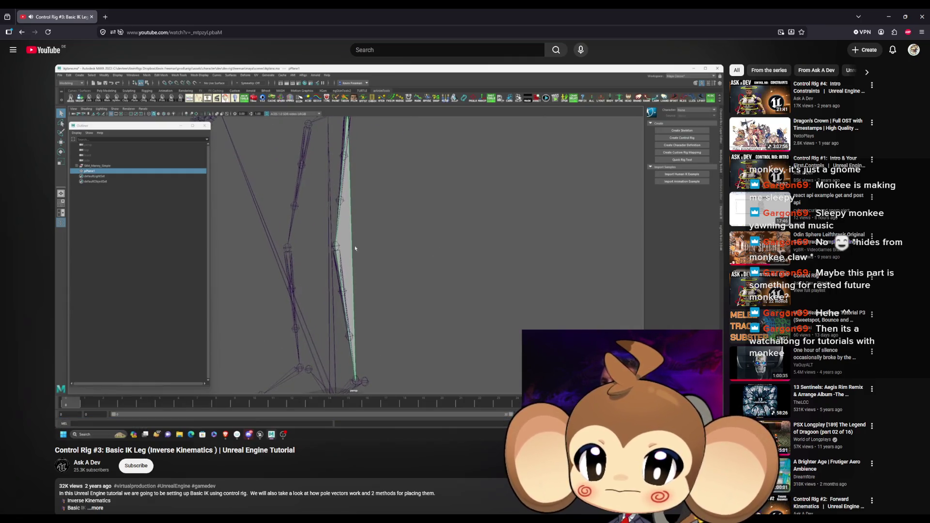
pyautogui.press('Right')
pyautogui.press('Right')
pyautogui.press('Right')
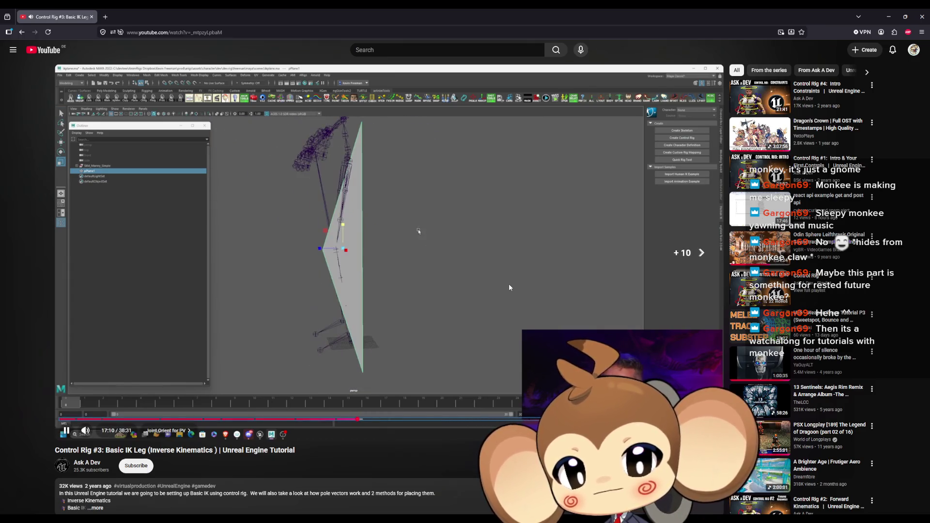
pyautogui.press('Right')
pyautogui.press('Right')
pyautogui.press('Right')
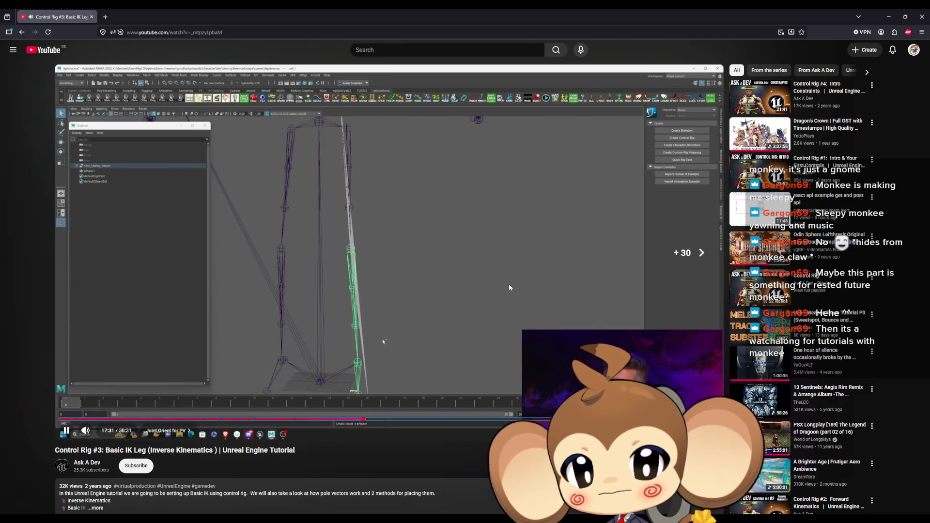
pyautogui.press('Right')
pyautogui.press('Right')
pyautogui.press('Right')
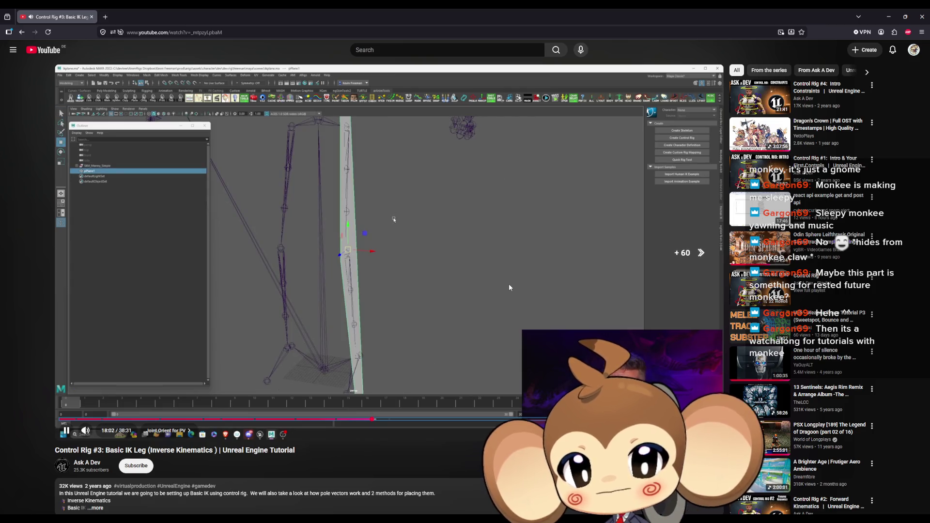
pyautogui.press('Right')
pyautogui.press('Right')
pyautogui.press('Right')
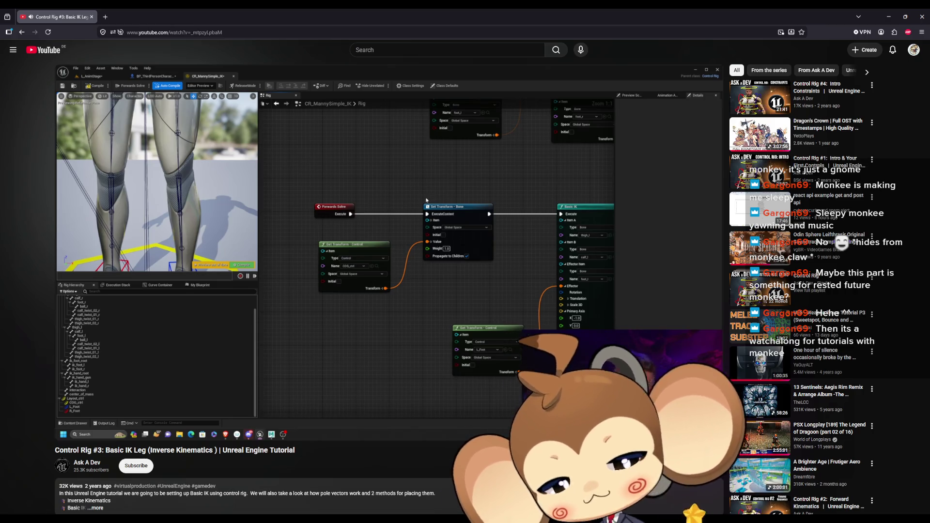
# - Advance the tutorial from 19:03 to 22:46 in the Pole Vector Method 1 chapter
pyautogui.press('Right')
pyautogui.press('Right')
pyautogui.press('Right')
pyautogui.press('Right')
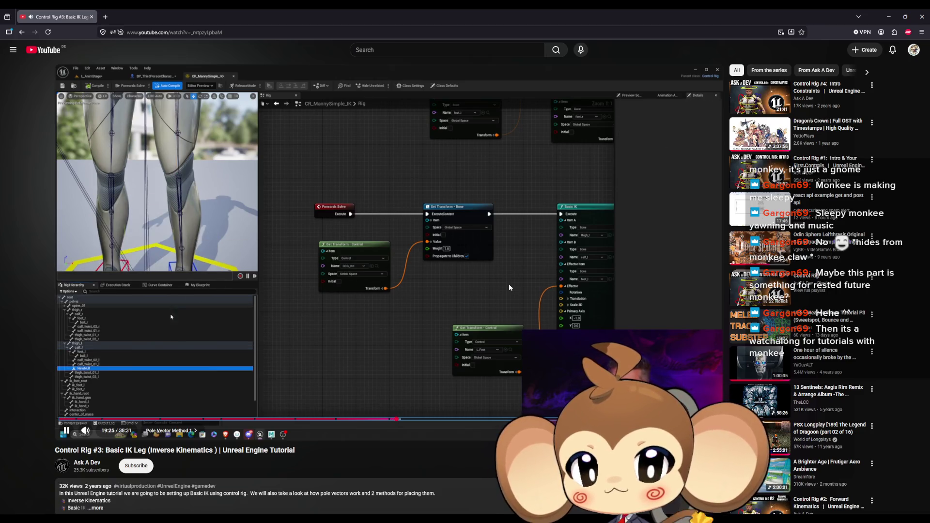
pyautogui.press('Right')
pyautogui.press('Right')
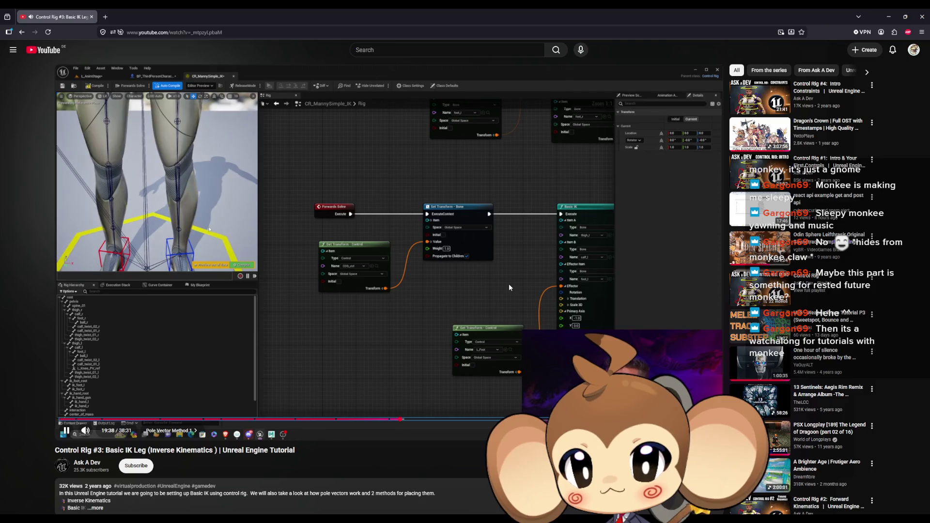
pyautogui.press('Right')
pyautogui.press('Right')
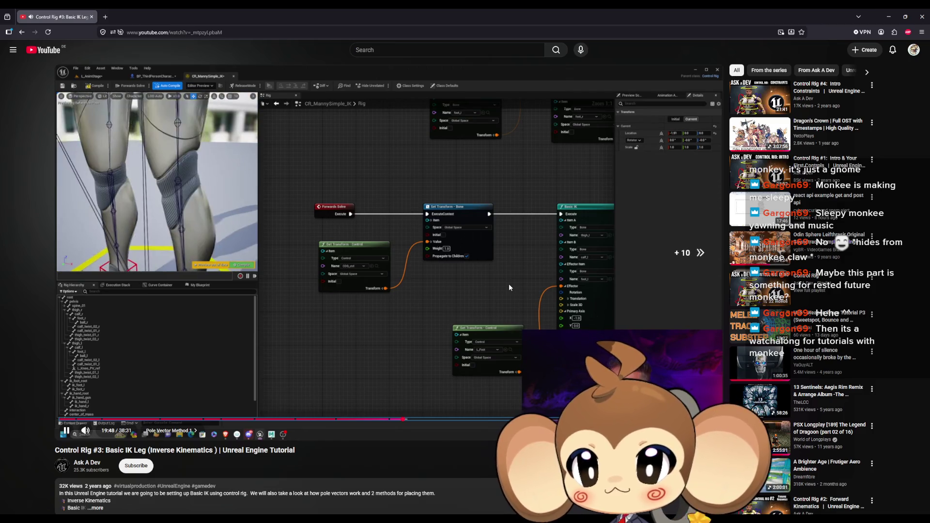
pyautogui.press('Right')
pyautogui.press('Right')
pyautogui.press('Right')
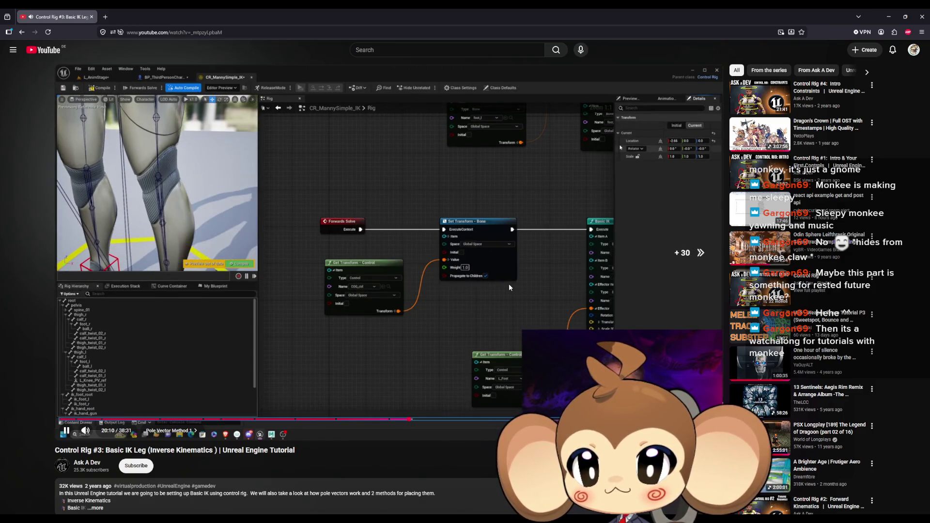
pyautogui.press('Right')
pyautogui.press('Right')
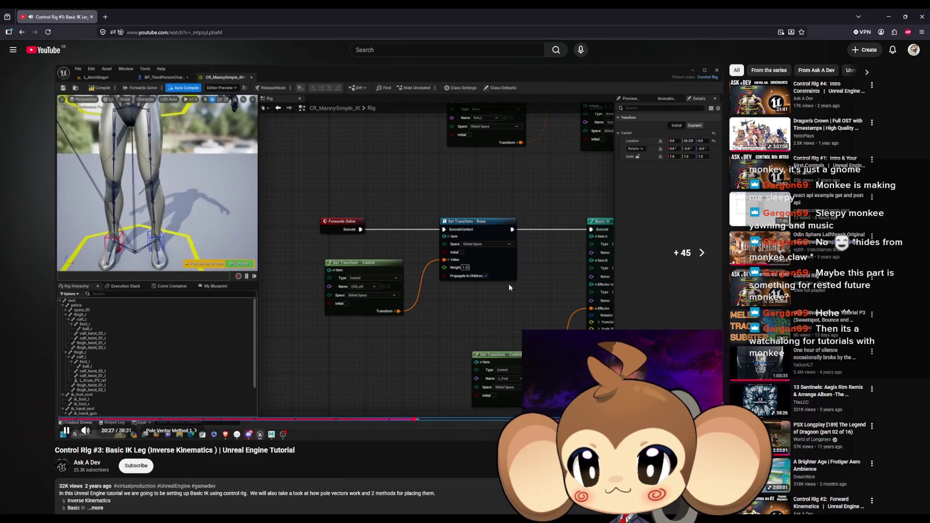
pyautogui.press('Right')
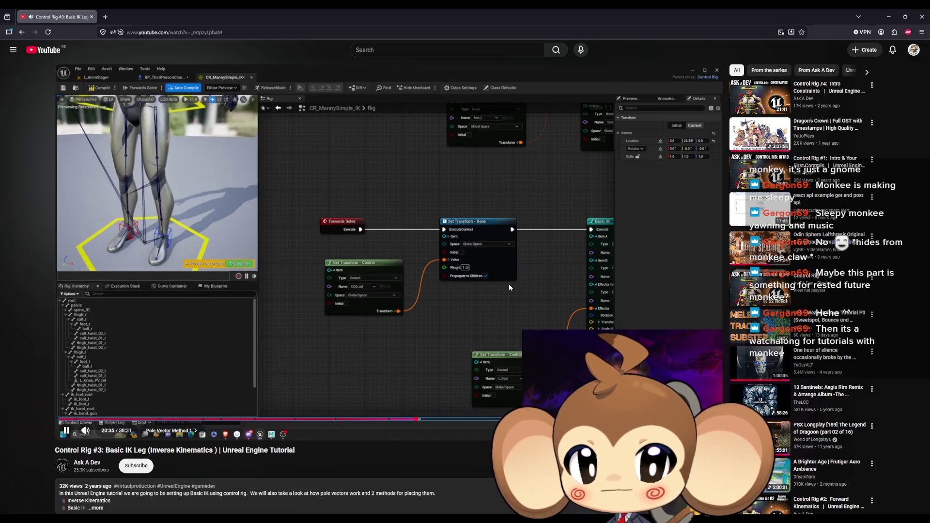
pyautogui.press('Right')
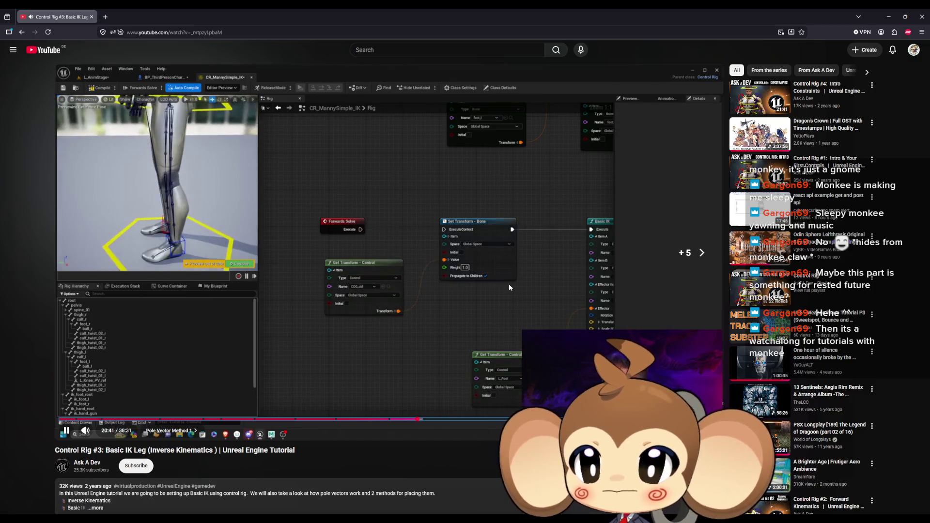
pyautogui.press('Right')
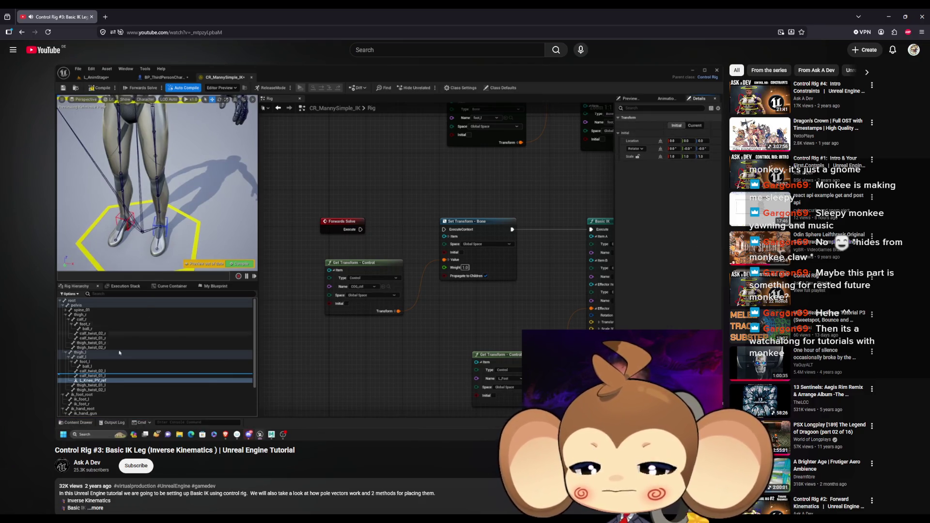
pyautogui.press('l')
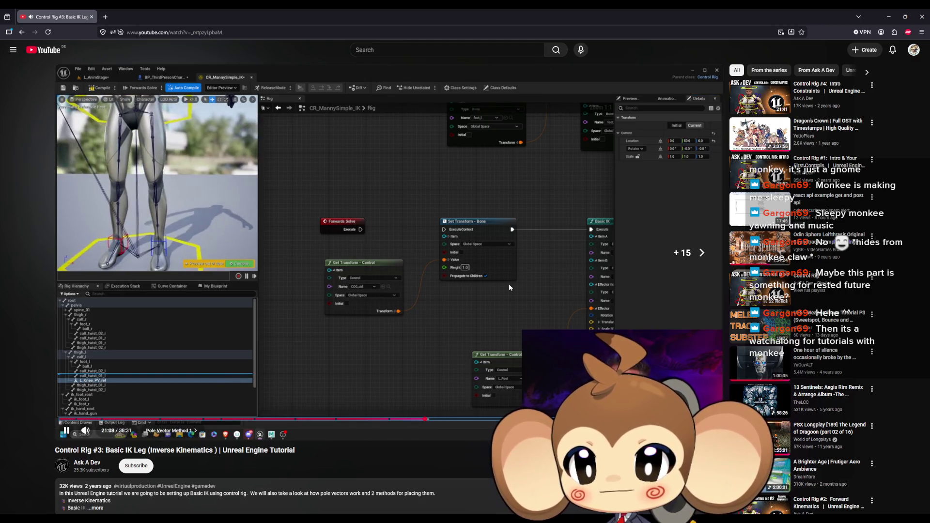
pyautogui.press('l')
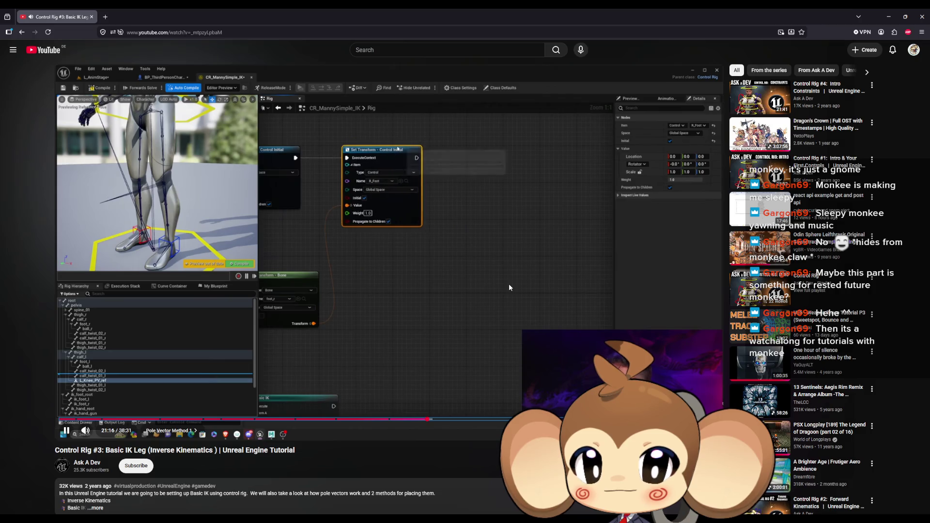
pyautogui.press('Left')
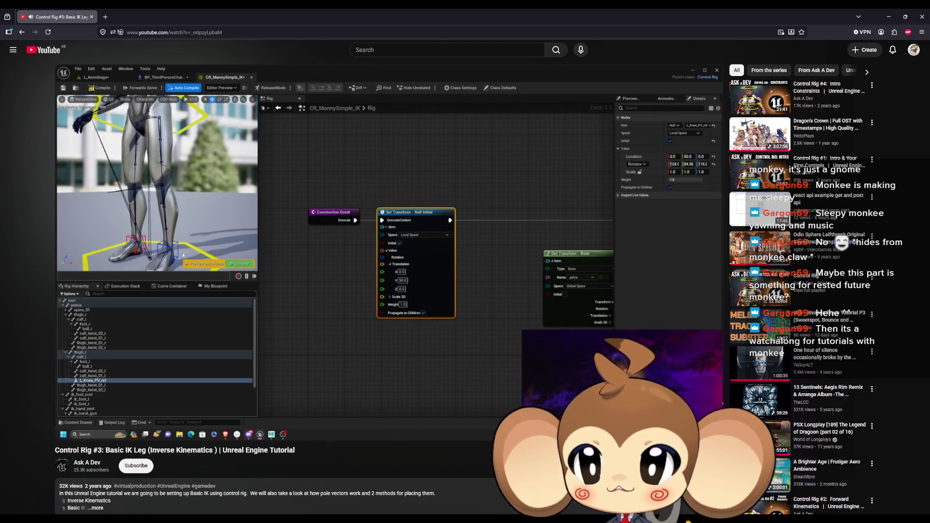
pyautogui.press('Right')
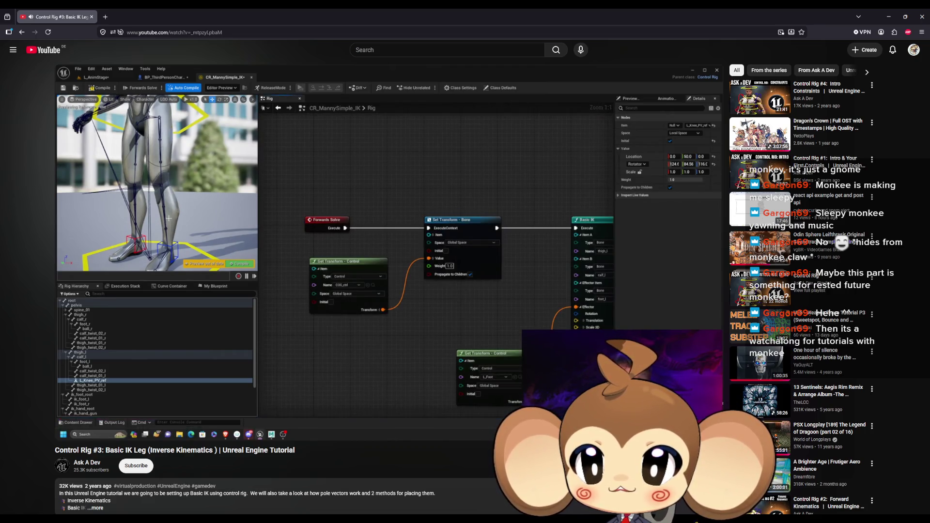
pyautogui.press('Right')
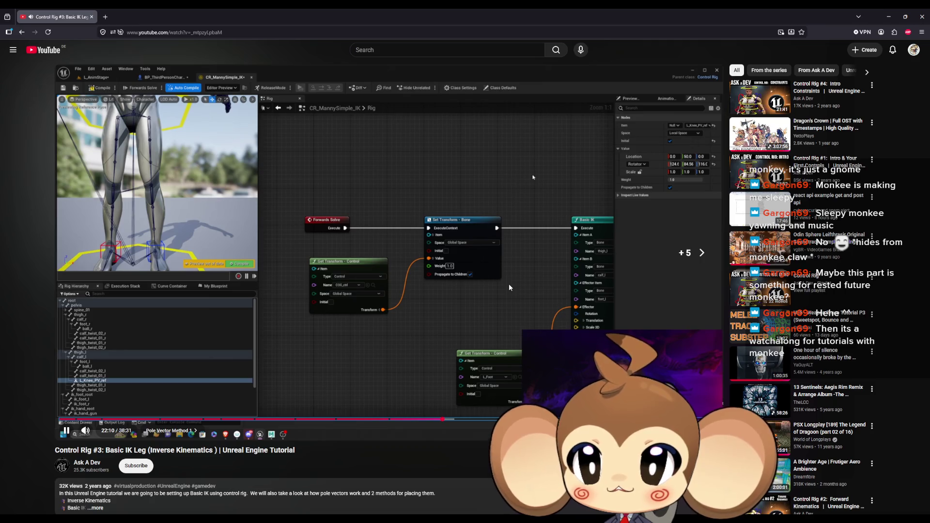
pyautogui.press('Right')
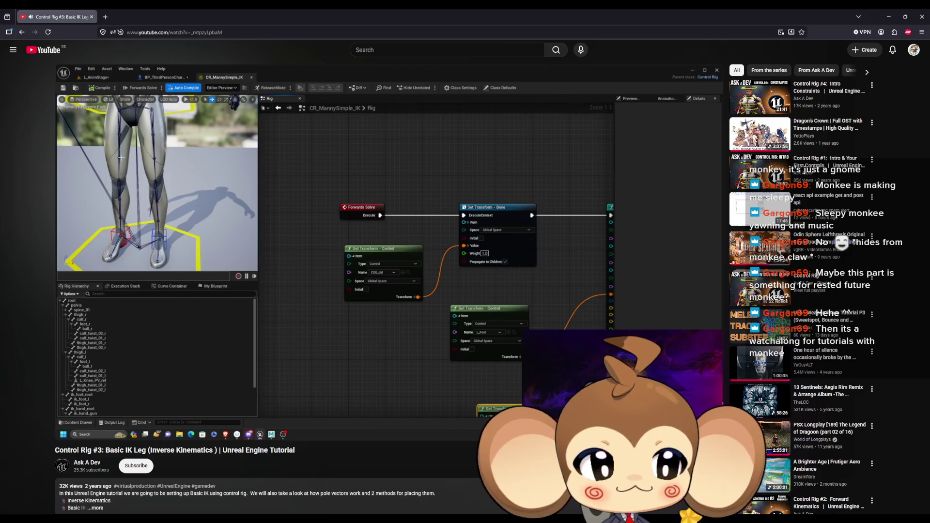
# - Scrub along the tutorial's seek bar through the later chapters and back to the Basic IK setup
pyautogui.moveTo(416, 286)
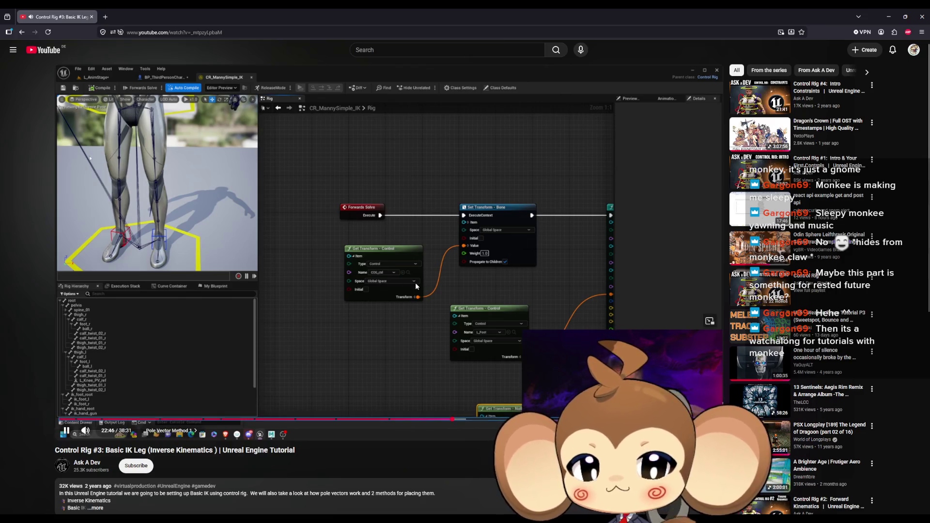
pyautogui.click(471, 420)
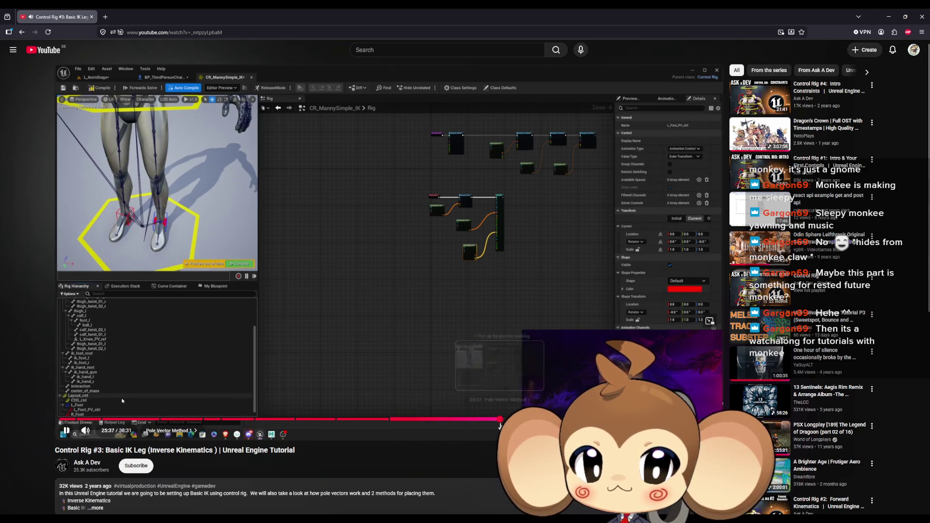
pyautogui.click(501, 420)
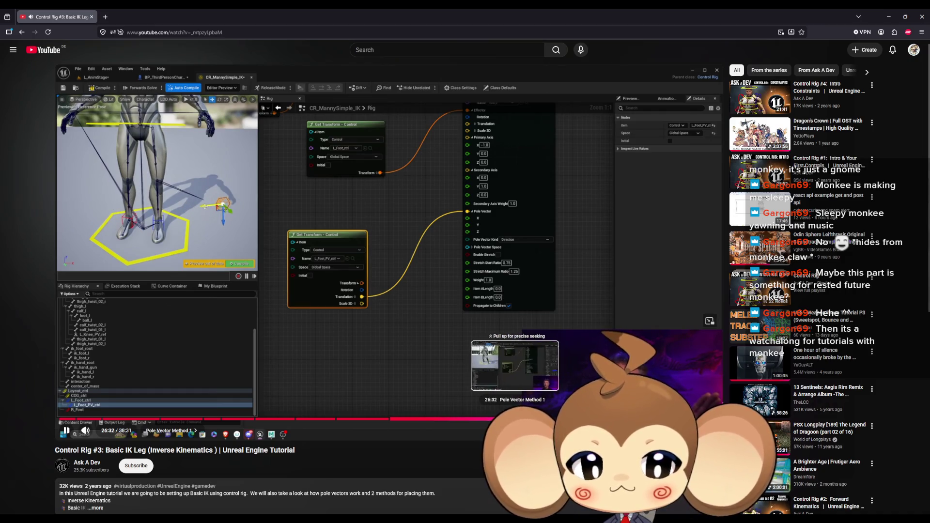
pyautogui.click(512, 420)
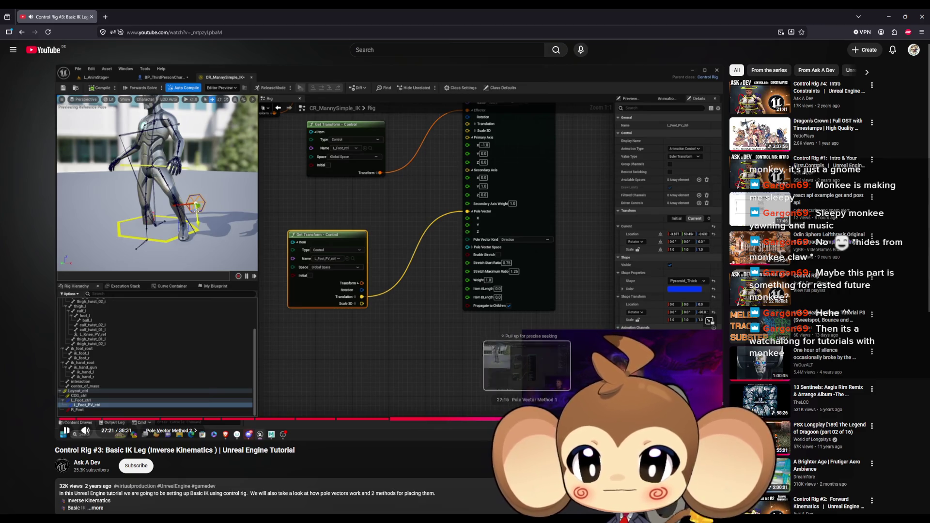
pyautogui.click(527, 420)
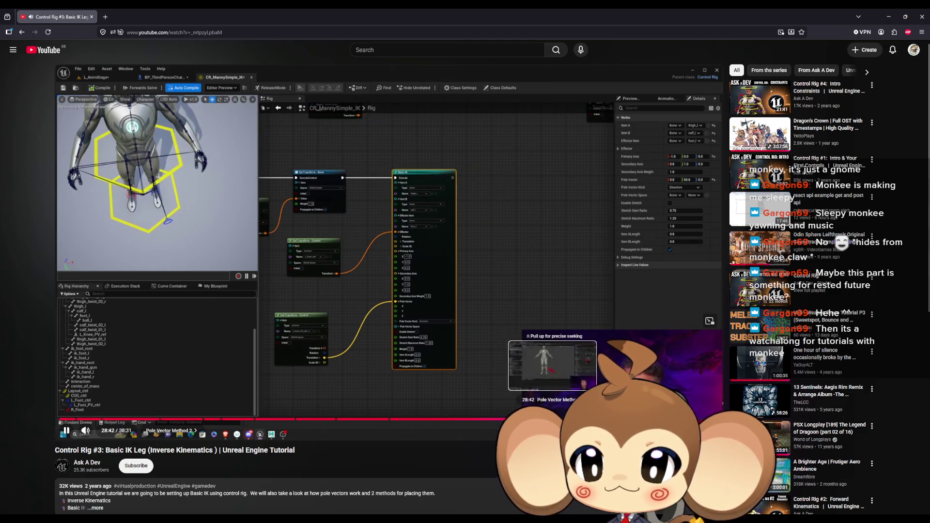
pyautogui.click(552, 419)
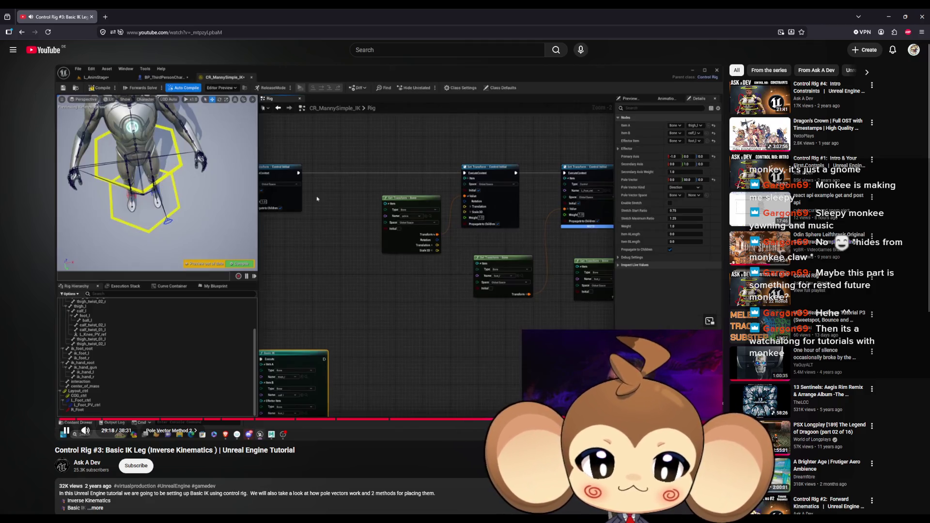
pyautogui.click(579, 419)
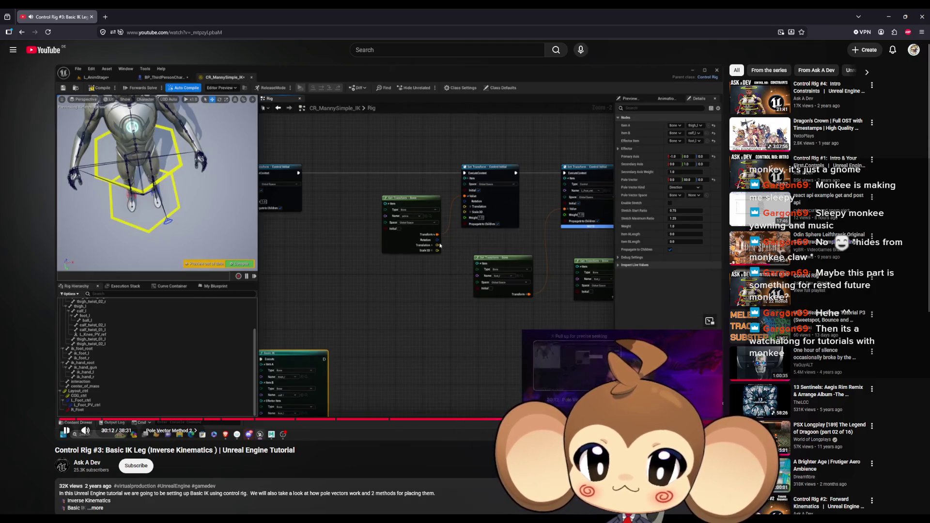
pyautogui.click(594, 419)
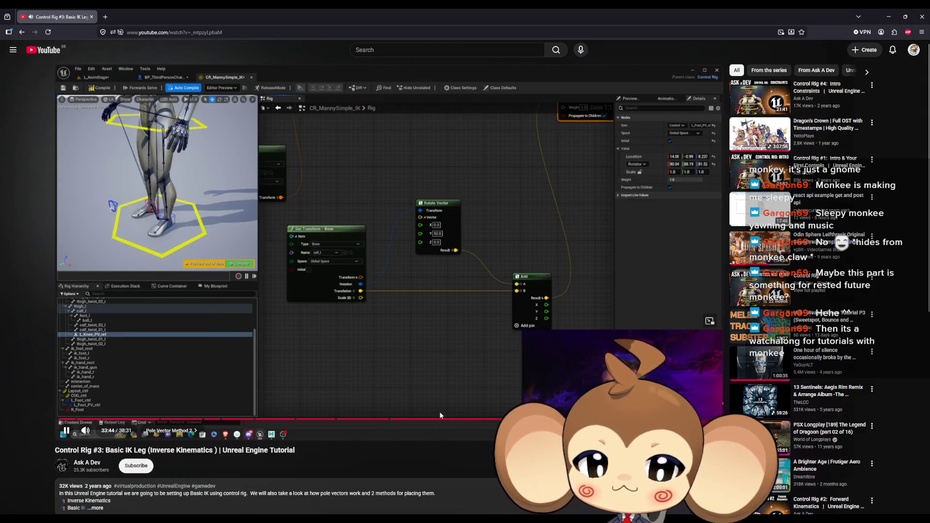
pyautogui.click(348, 423)
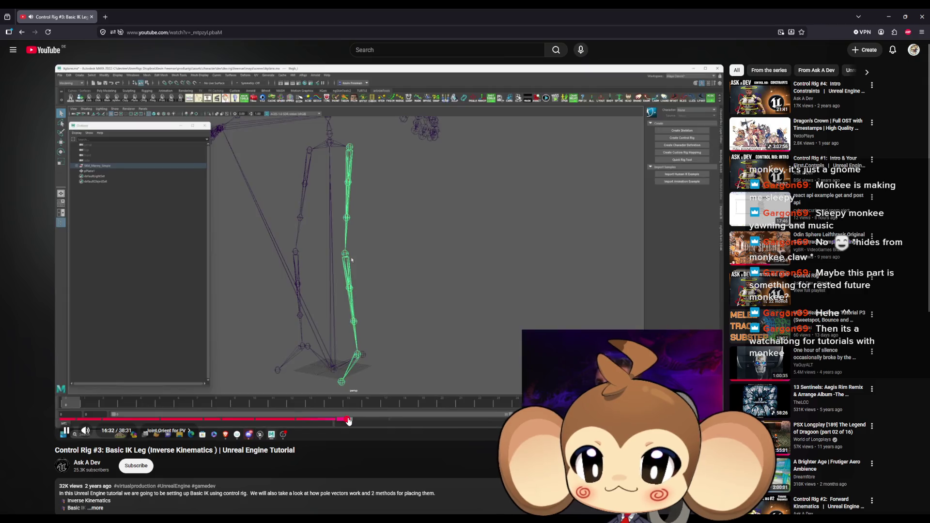
pyautogui.click(306, 420)
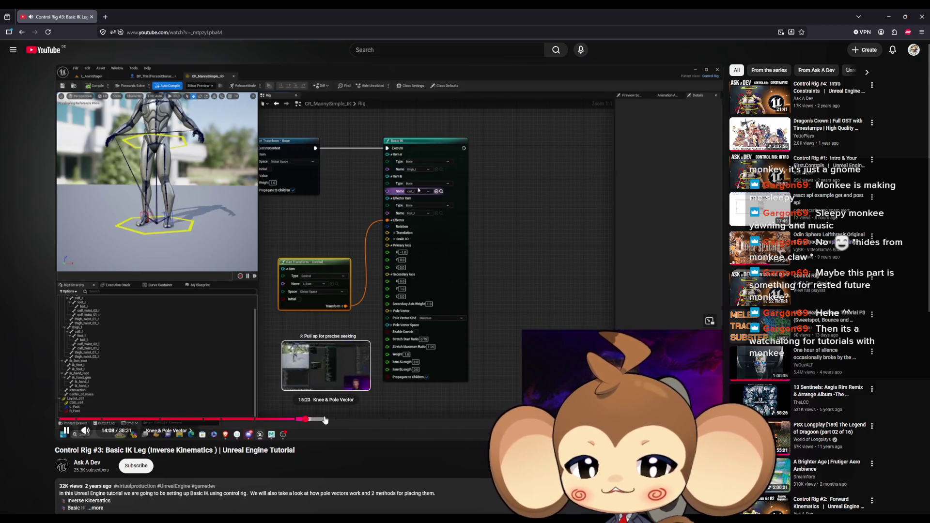
# - Pause the tutorial and scrub to 25:52 in the pole vector part
pyautogui.click(426, 174)
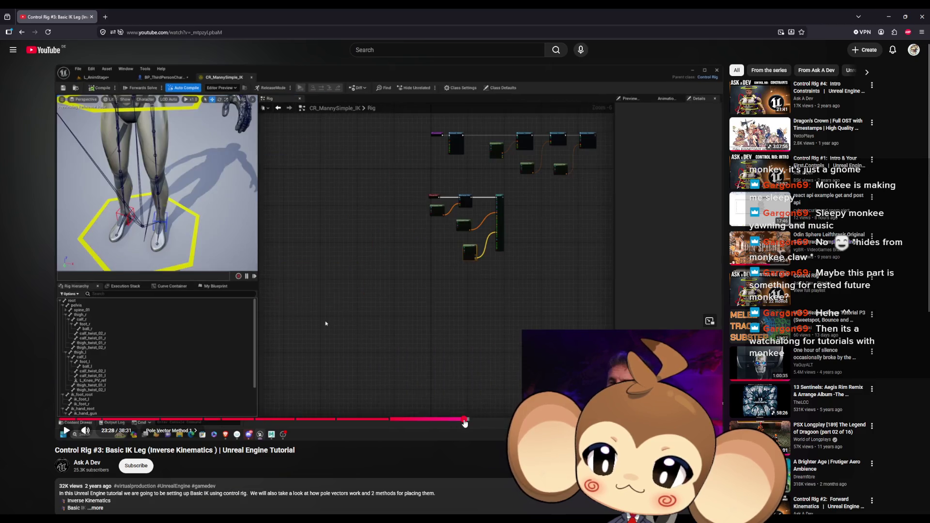
pyautogui.click(465, 421)
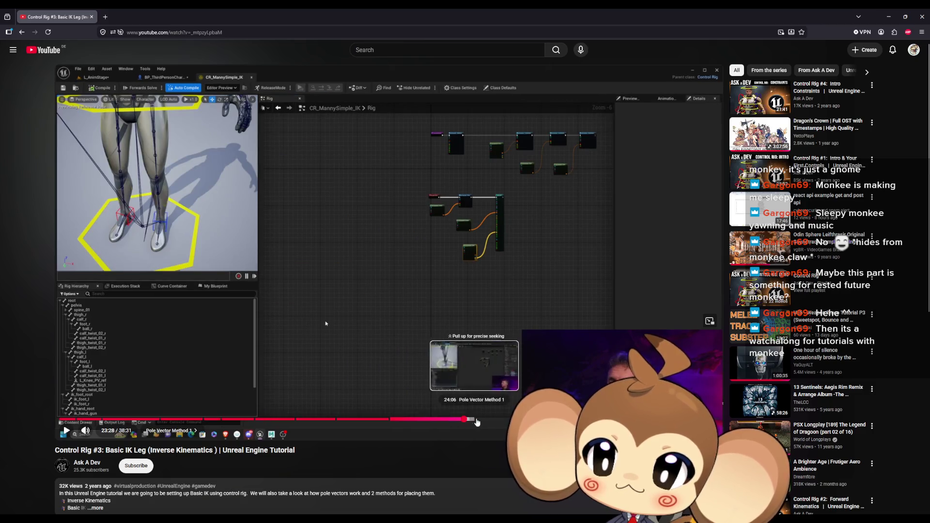
pyautogui.click(495, 420)
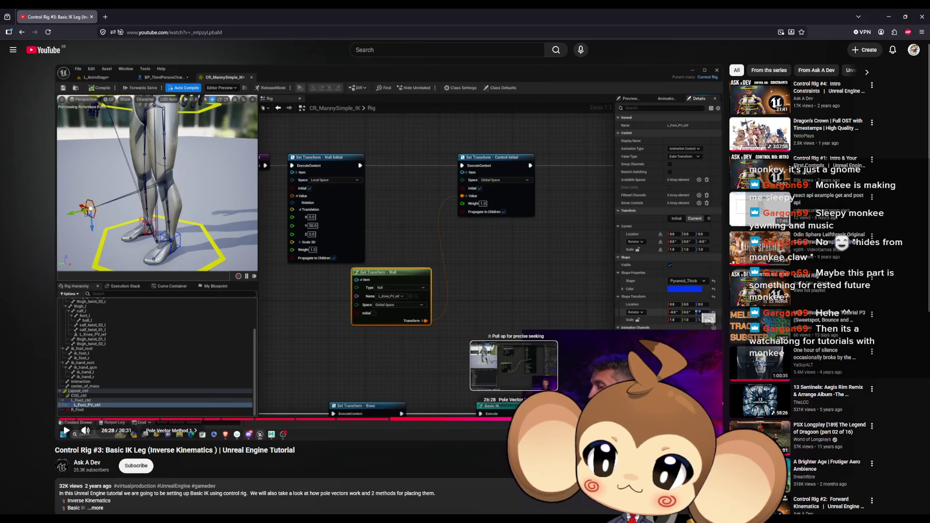
pyautogui.click(513, 421)
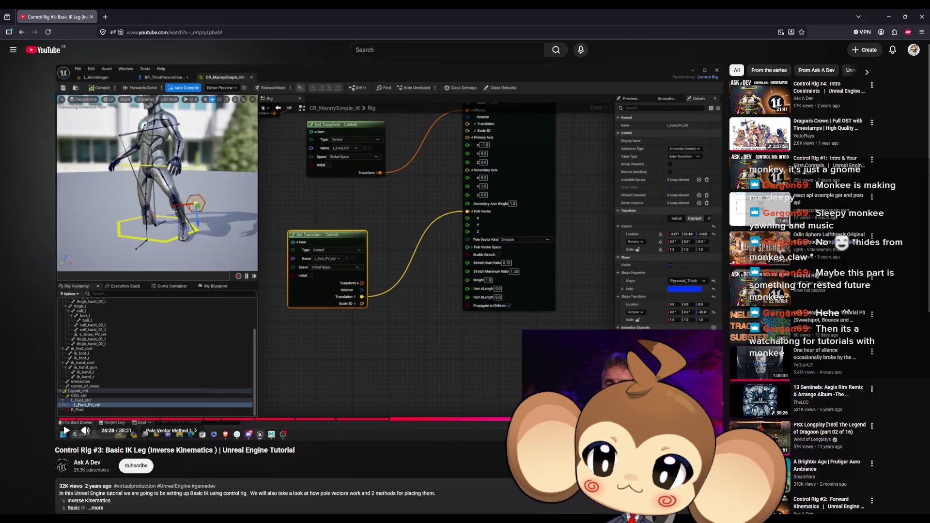
pyautogui.click(504, 420)
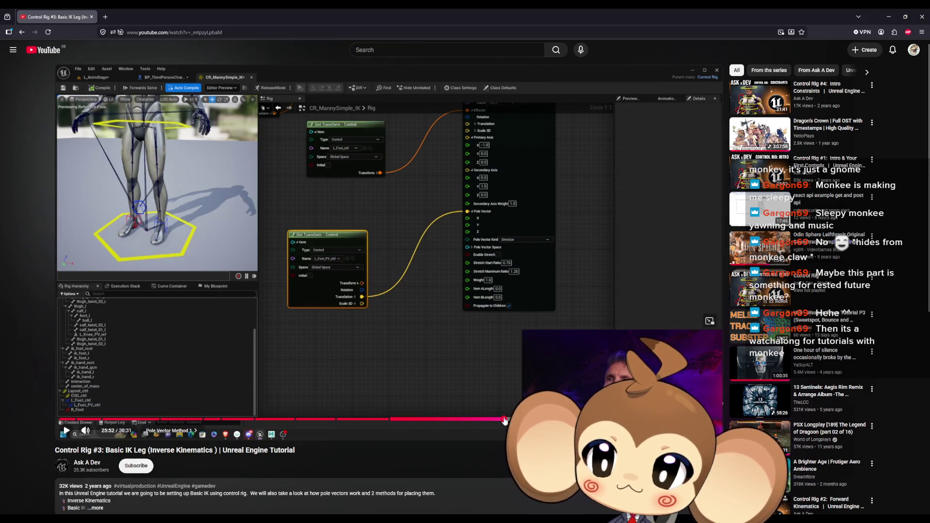
# - Play the tutorial to 26:13, pause it, and minimize the browser
pyautogui.click(445, 403)
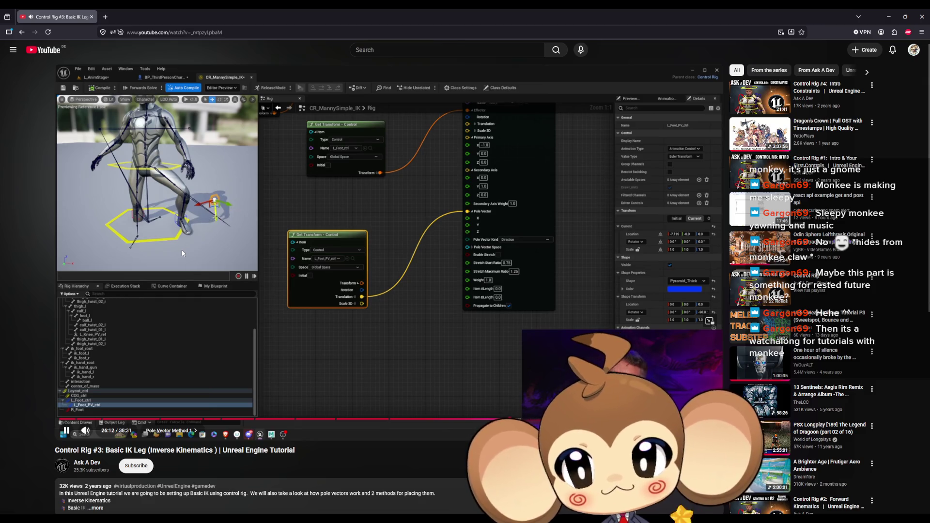
pyautogui.click(336, 260)
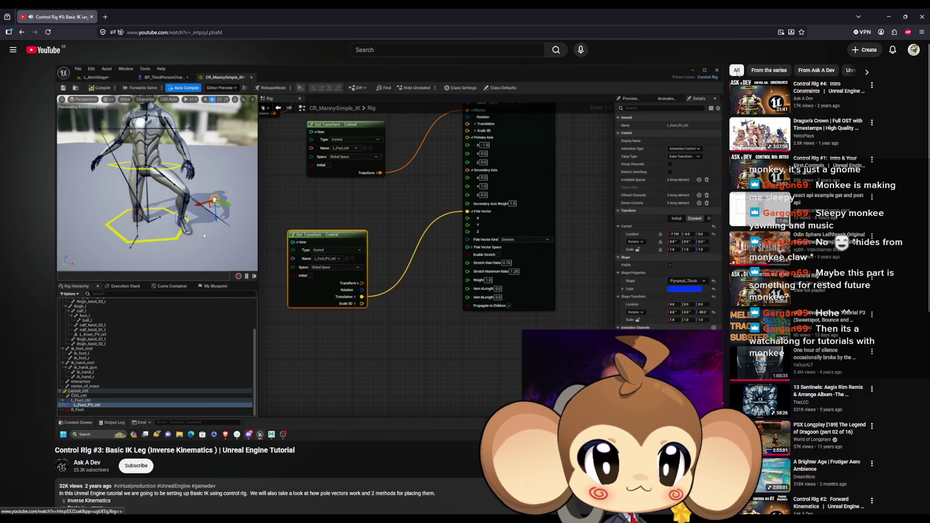
pyautogui.click(889, 16)
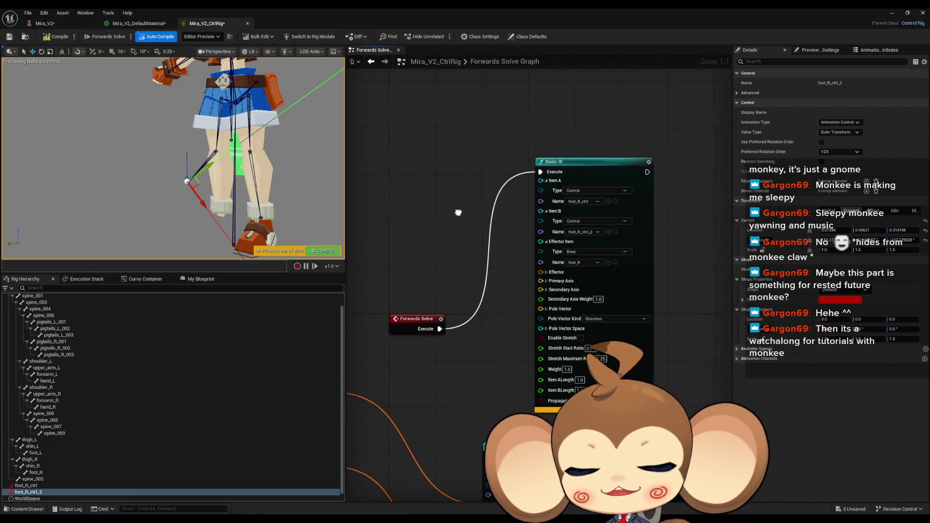
# - Move the Basic IK node aside and delete the old foot_R_ctrl and foot_R_ctrl_2 controls
pyautogui.moveTo(466, 304)
pyautogui.mouseDown()
pyautogui.moveTo(464, 258)
pyautogui.moveTo(474, 275)
pyautogui.mouseUp()
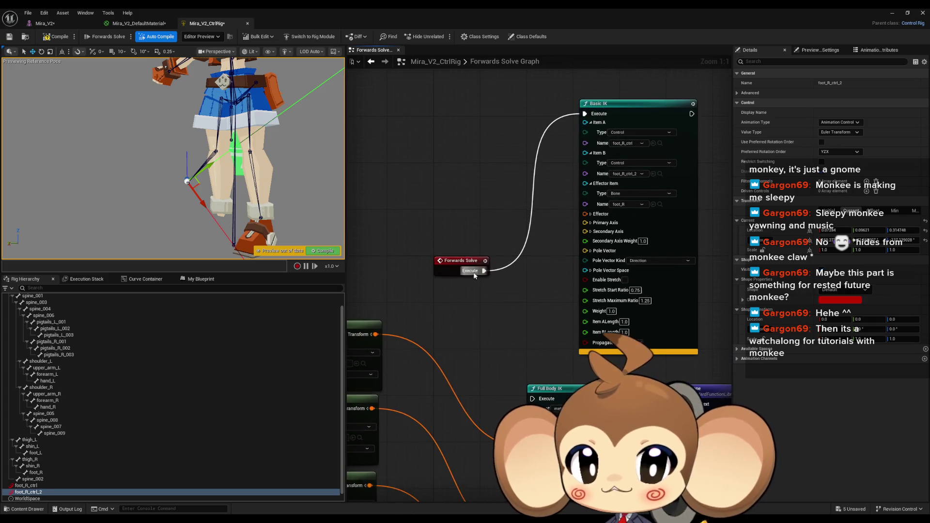
pyautogui.scroll(-3, 549, 137)
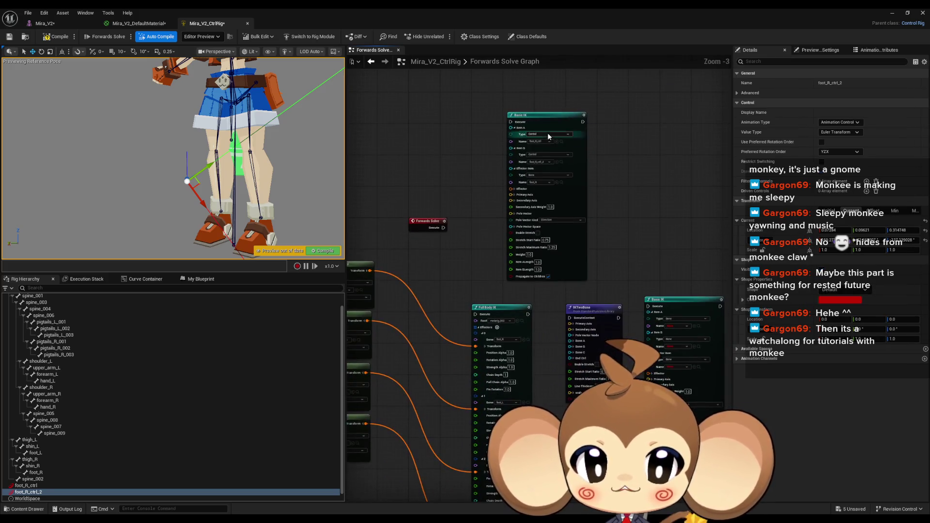
pyautogui.moveTo(544, 120); pyautogui.dragTo(660, 106)
pyautogui.moveTo(527, 152); pyautogui.dragTo(523, 208)
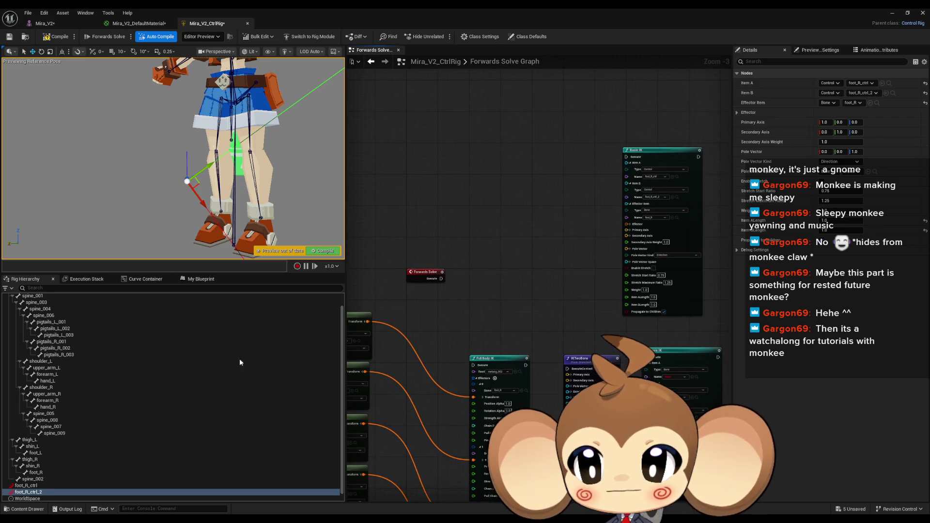
pyautogui.scroll(-1, 78, 456)
pyautogui.keyDown('shift'); pyautogui.click(26, 478); pyautogui.keyUp('shift')
pyautogui.press('Delete')
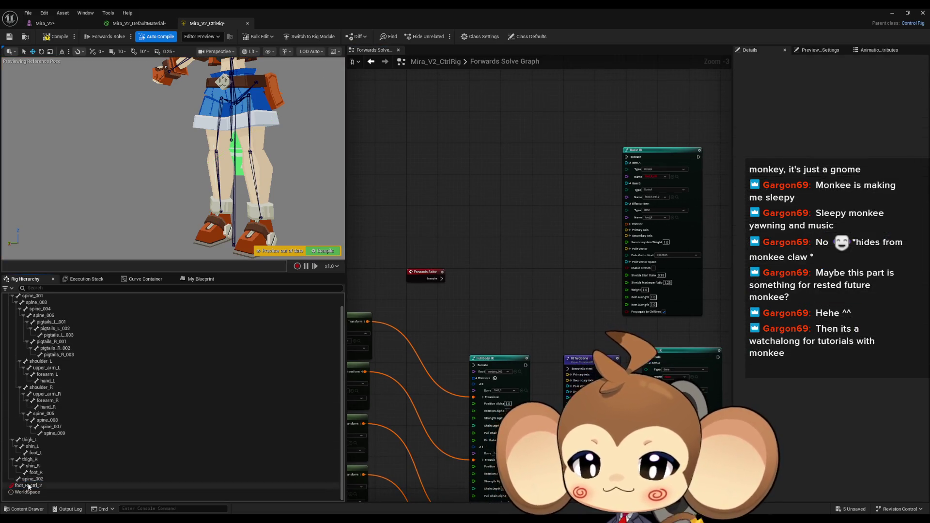
# - Create a new control on the foot_R bone via New Element > New Control
pyautogui.click(36, 485)
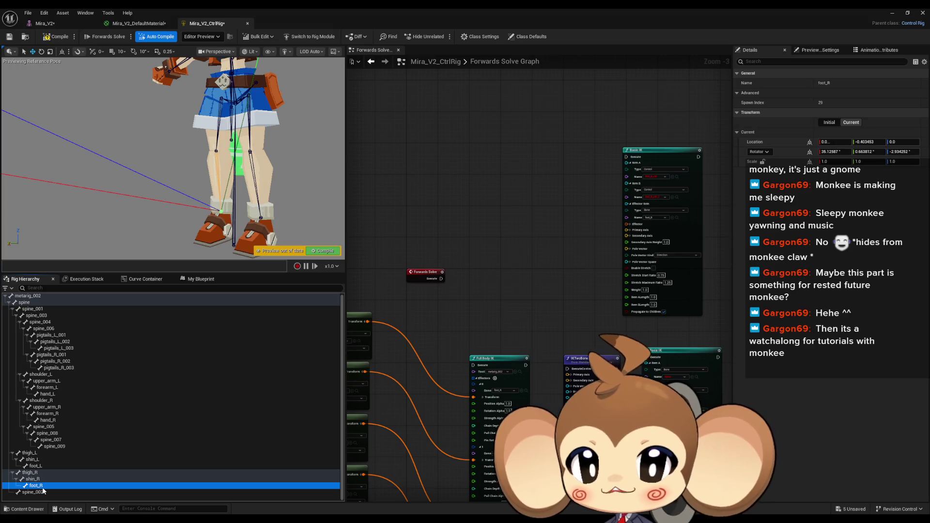
pyautogui.rightClick(43, 489)
pyautogui.moveTo(121, 277)
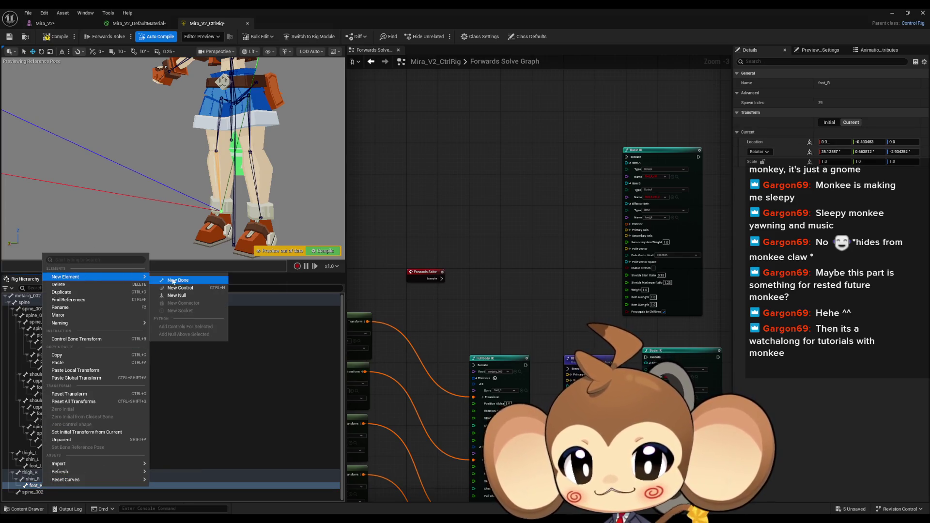
pyautogui.click(185, 289)
pyautogui.scroll(3, 455, 305)
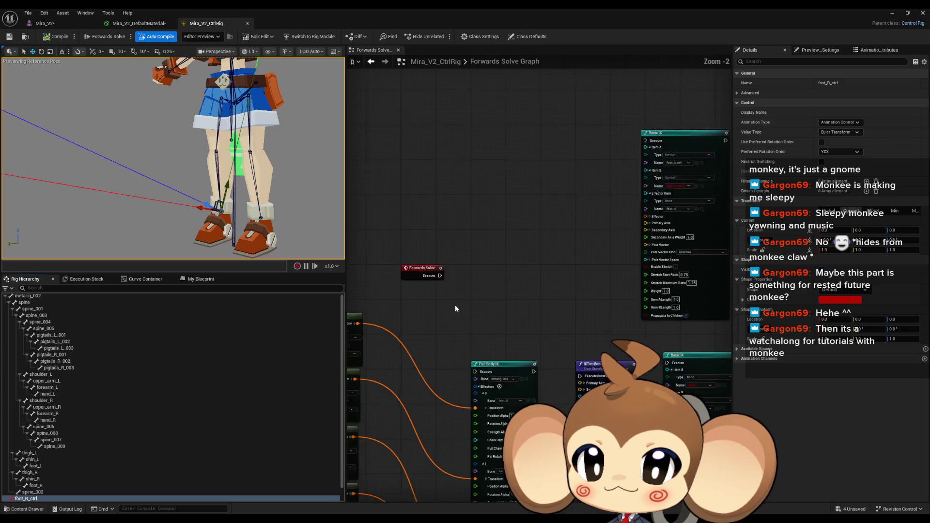
# - Add a foot_R_ctrl Get Control node feeding a foot_R Set Transform node executed by Forwards Solve
pyautogui.moveTo(29, 498); pyautogui.dragTo(447, 361)
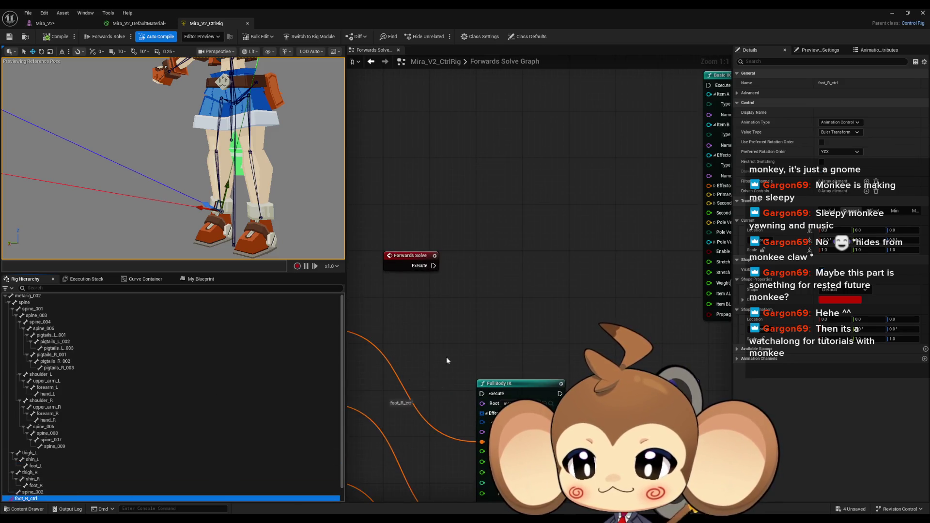
pyautogui.moveTo(390, 153); pyautogui.dragTo(394, 150)
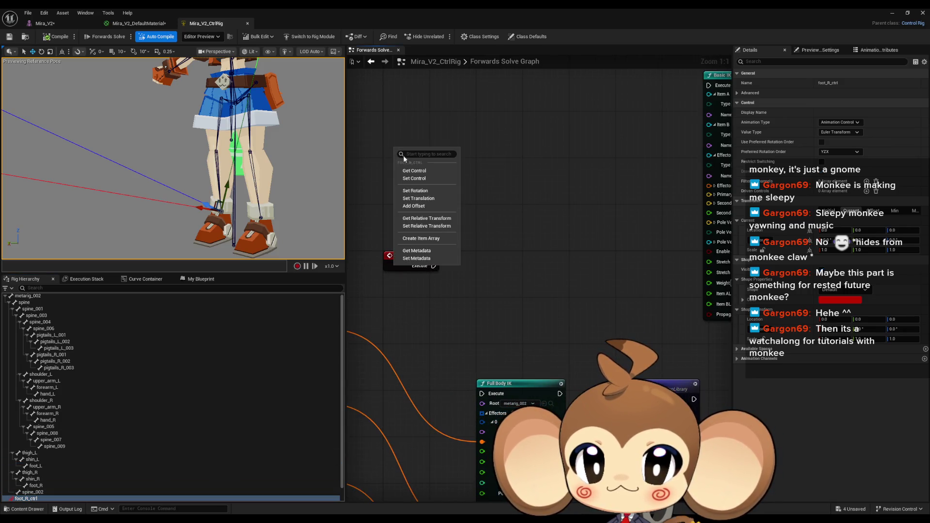
pyautogui.click(424, 171)
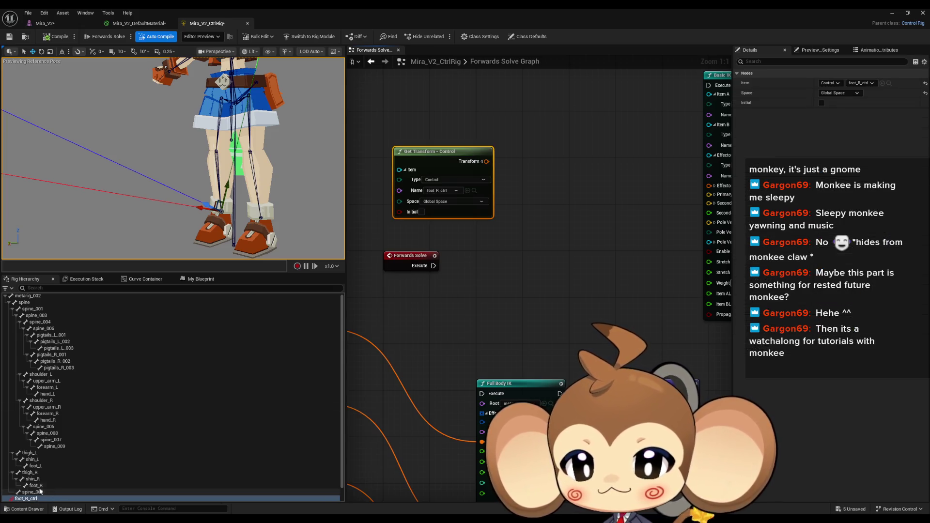
pyautogui.moveTo(39, 486); pyautogui.dragTo(517, 242)
pyautogui.click(538, 270)
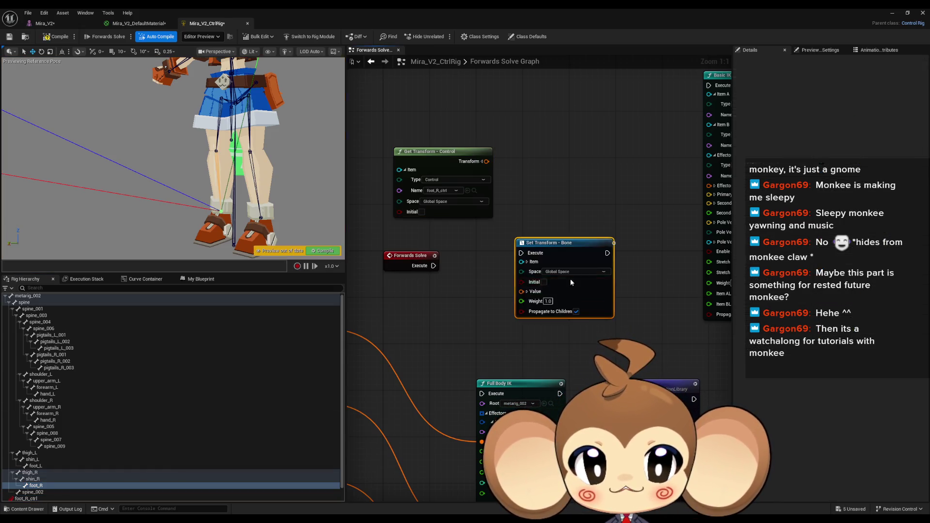
pyautogui.moveTo(523, 293)
pyautogui.mouseDown()
pyautogui.moveTo(523, 220)
pyautogui.moveTo(487, 161)
pyautogui.mouseUp()
pyautogui.moveTo(521, 253); pyautogui.dragTo(418, 266)
pyautogui.moveTo(555, 244); pyautogui.dragTo(551, 262)
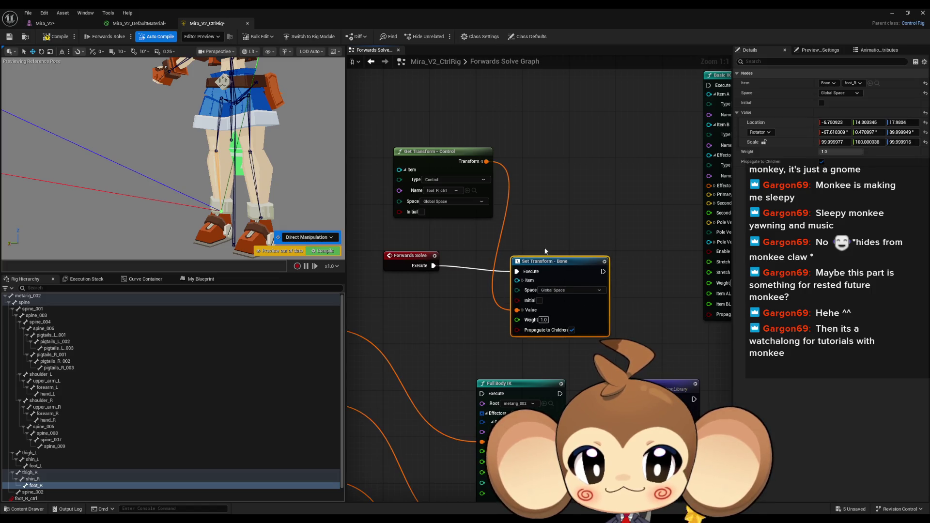
# - Test-move foot_R_ctrl, undo the move, and reposition the Set Transform - Bone node
pyautogui.click(32, 500)
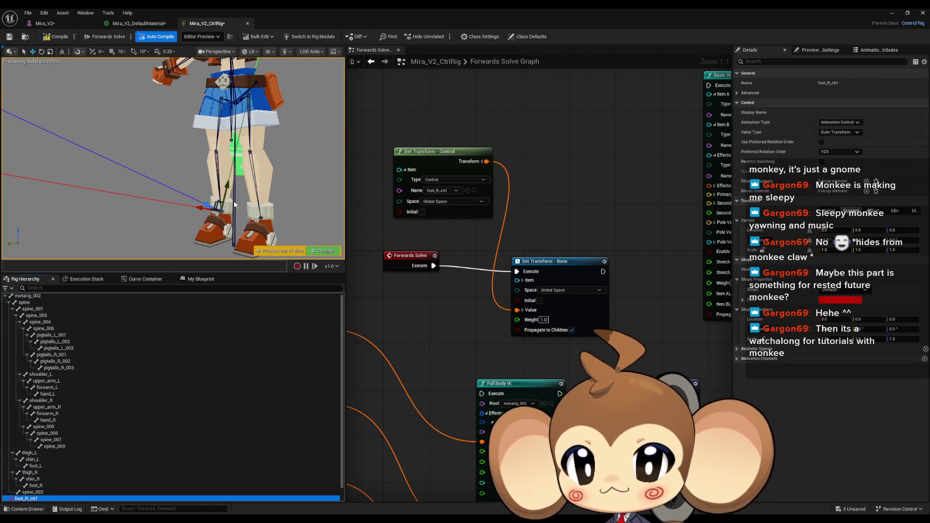
pyautogui.moveTo(202, 209); pyautogui.dragTo(137, 210)
pyautogui.hotkey('ctrl', 'z')
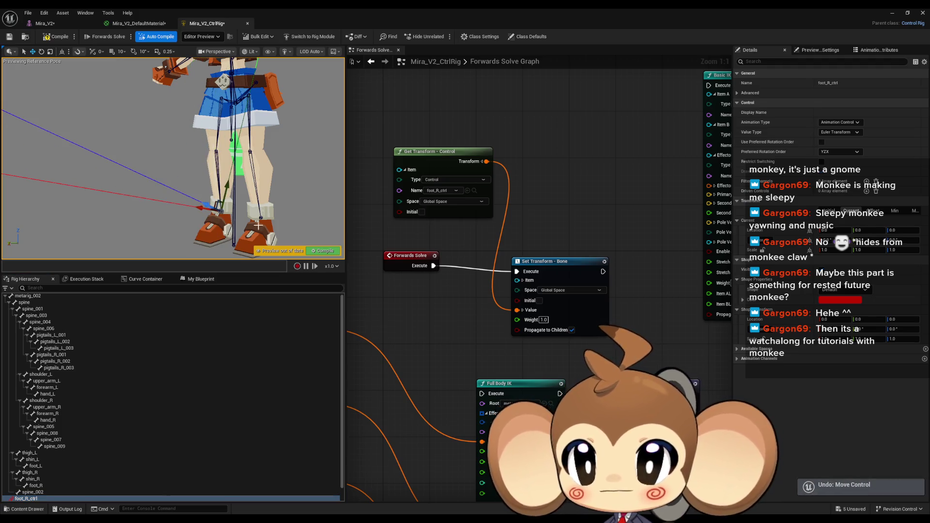
pyautogui.scroll(-2, 587, 217)
pyautogui.moveTo(482, 259); pyautogui.dragTo(457, 256)
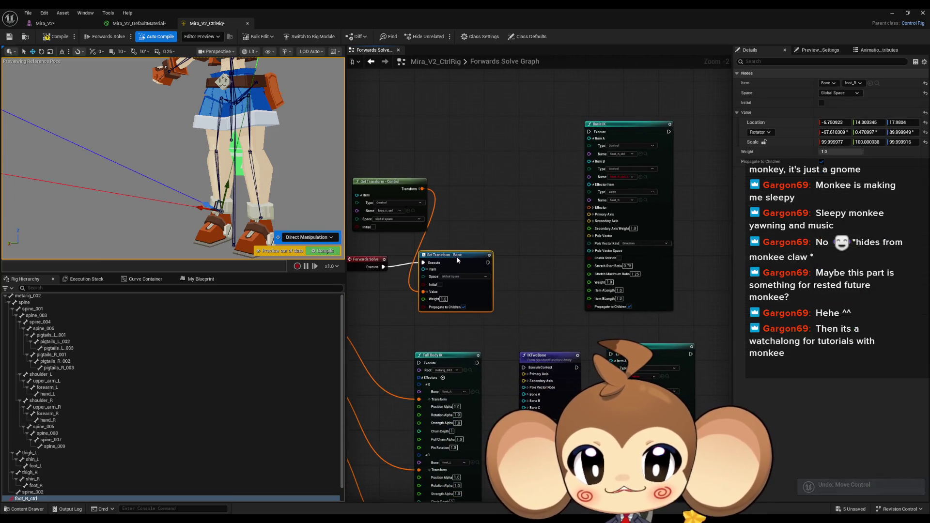
# - Set Basic IK Item A to thigh_R, Item B to shin_R and Effector to foot_R
pyautogui.scroll(2, 451, 243)
pyautogui.moveTo(379, 380); pyautogui.dragTo(422, 349)
pyautogui.click(29, 473)
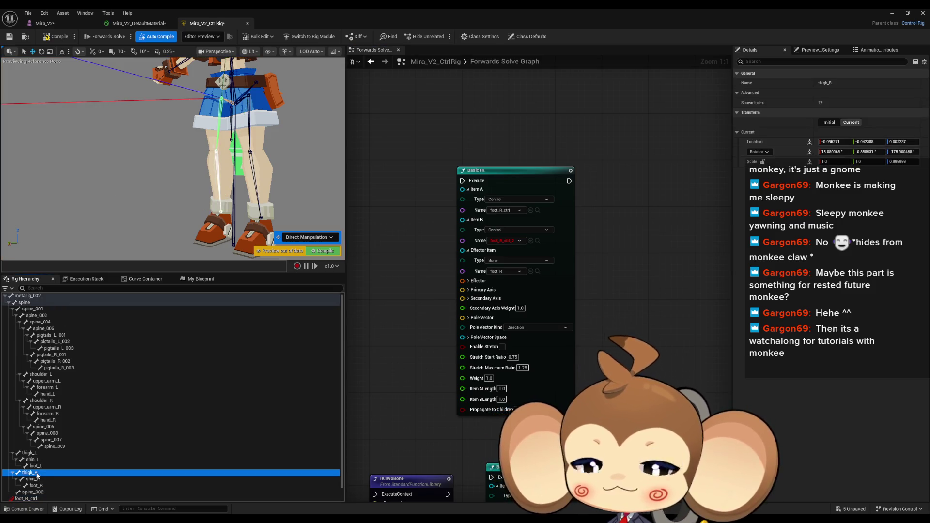
pyautogui.click(531, 210)
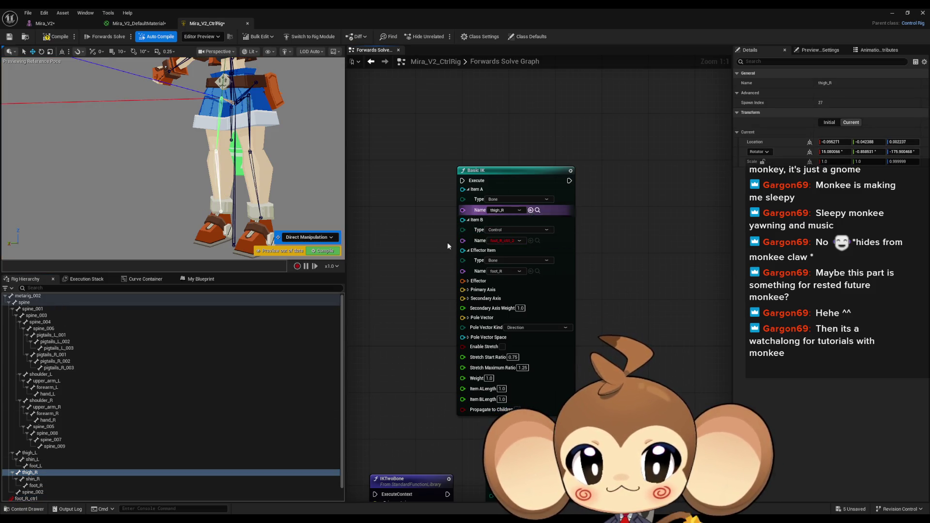
pyautogui.click(33, 479)
pyautogui.click(531, 241)
pyautogui.click(36, 486)
pyautogui.click(531, 271)
pyautogui.moveTo(393, 346); pyautogui.dragTo(478, 280)
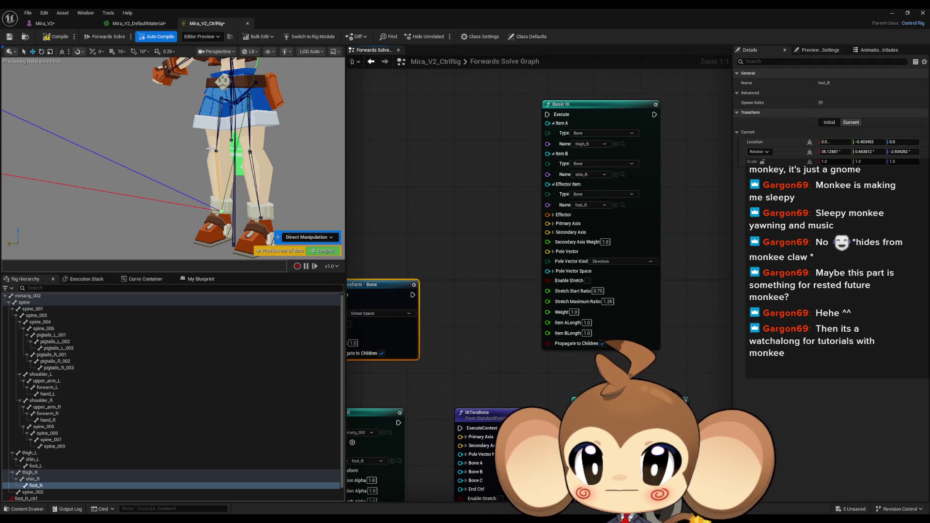
pyautogui.moveTo(205, 161)
pyautogui.mouseDown()
pyautogui.moveTo(213, 158)
pyautogui.moveTo(204, 161)
pyautogui.mouseUp()
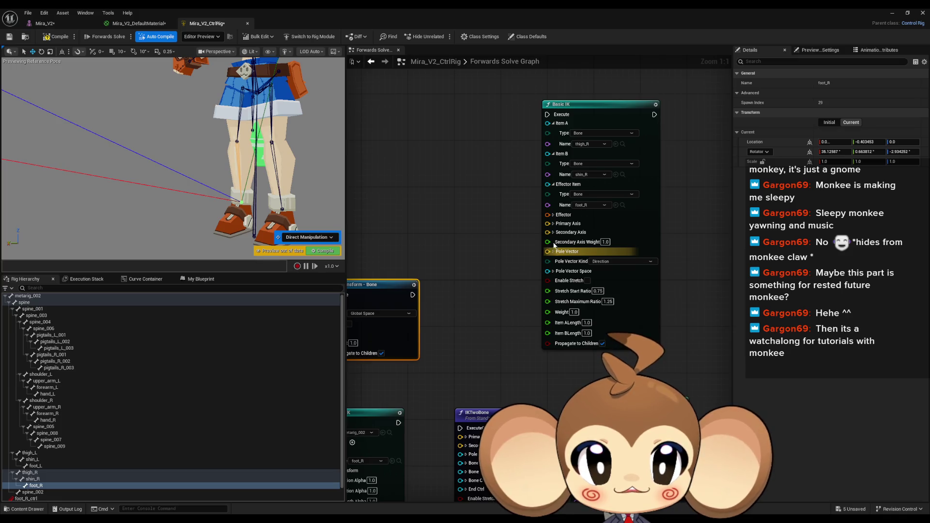
# - Expand Primary Axis and chain Basic IK's execution after the foot_R Set Transform node
pyautogui.click(554, 224)
pyautogui.moveTo(413, 294)
pyautogui.mouseDown()
pyautogui.moveTo(533, 272)
pyautogui.moveTo(630, 169)
pyautogui.moveTo(625, 108)
pyautogui.mouseUp()
pyautogui.moveTo(457, 178)
pyautogui.mouseDown()
pyautogui.moveTo(483, 174)
pyautogui.moveTo(590, 203)
pyautogui.mouseUp()
# - Test-move foot_R_ctrl to check the IK leg, then undo and view the whole character
pyautogui.click(31, 498)
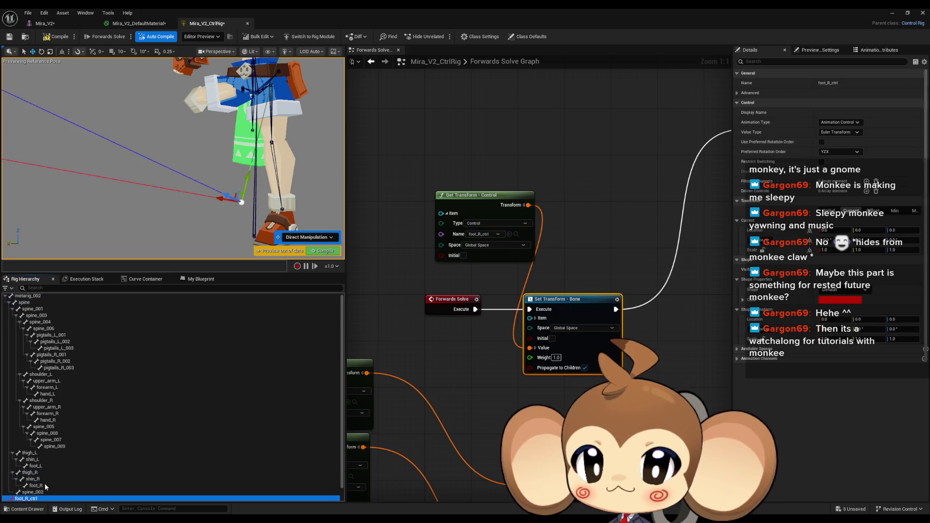
pyautogui.moveTo(249, 171); pyautogui.dragTo(239, 188)
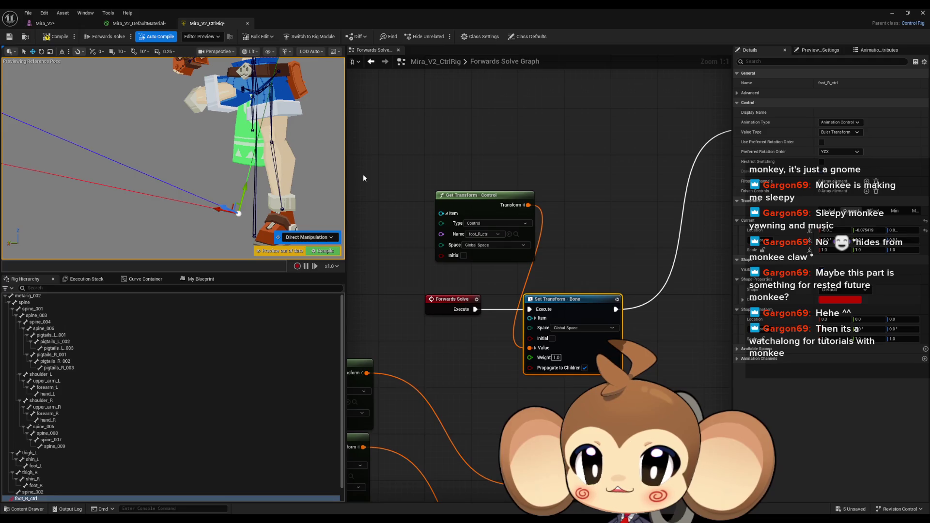
pyautogui.hotkey('ctrl', 'z')
pyautogui.moveTo(203, 194)
pyautogui.mouseDown()
pyautogui.moveTo(265, 257)
pyautogui.moveTo(232, 209)
pyautogui.mouseUp()
pyautogui.moveTo(519, 135); pyautogui.dragTo(405, 173)
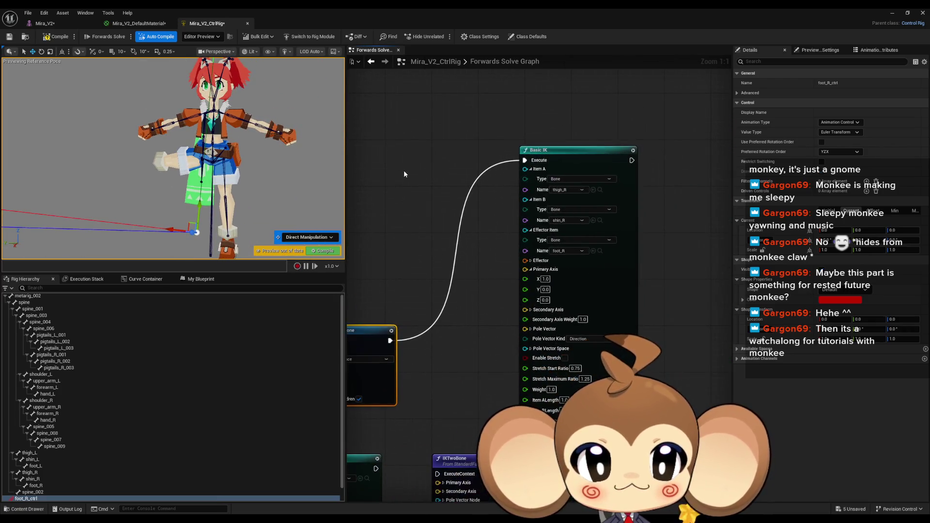
# - Expand Secondary Axis and Pole Vector on Basic IK and set Pole Vector X to -10
pyautogui.moveTo(532, 271); pyautogui.dragTo(509, 234)
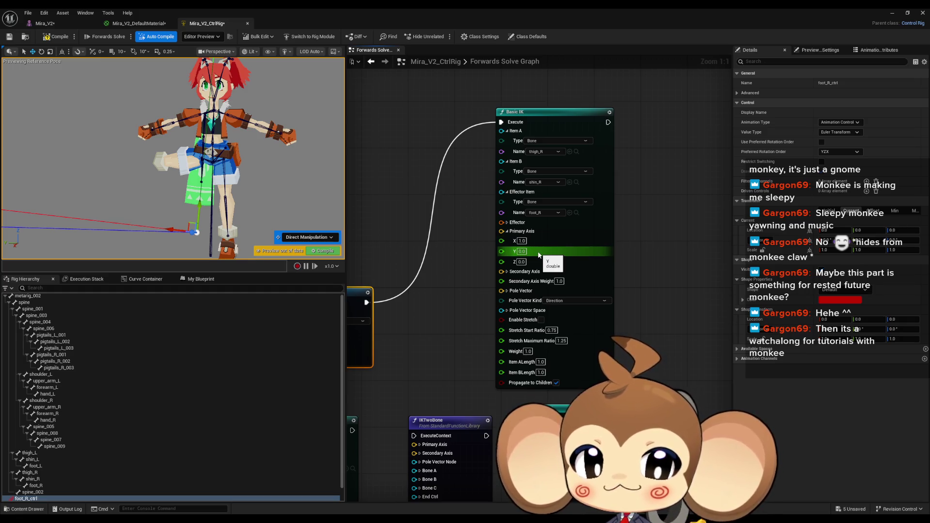
pyautogui.click(506, 272)
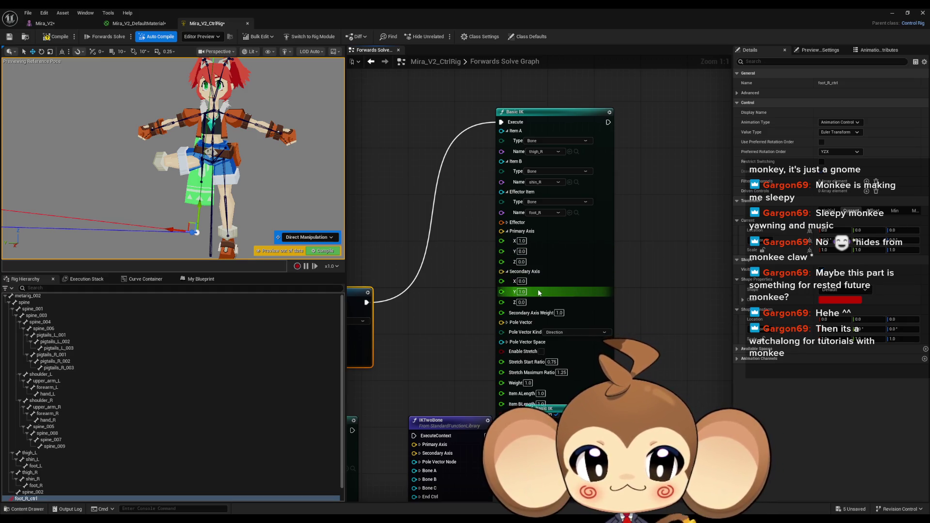
pyautogui.click(508, 323)
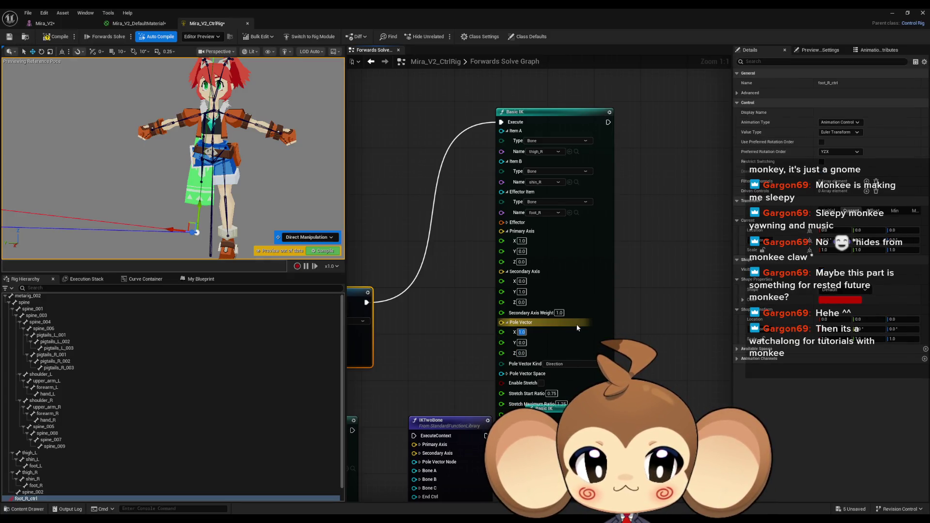
pyautogui.write('100')
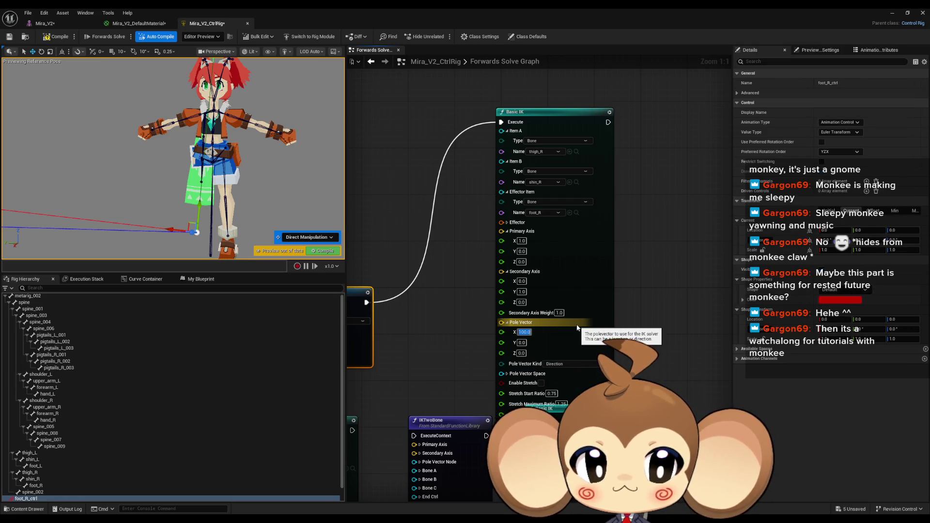
pyautogui.write('-100')
pyautogui.press('Return')
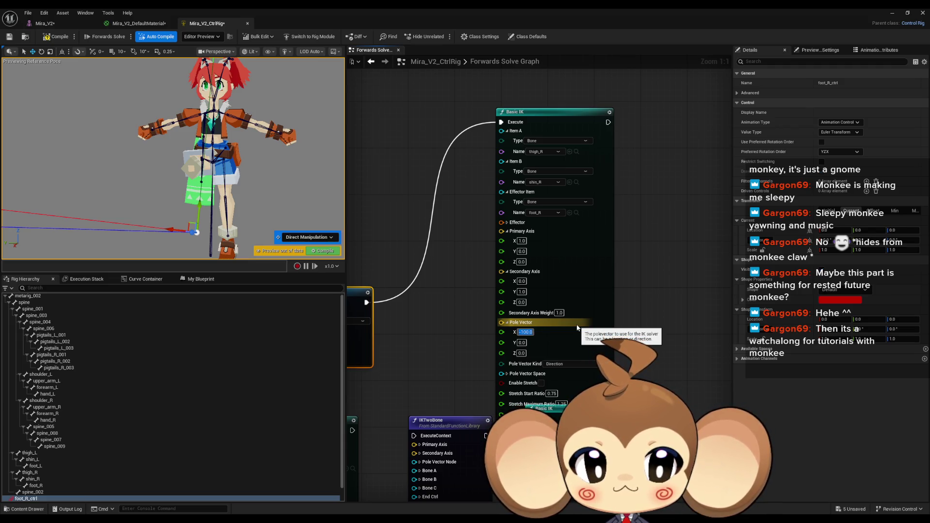
pyautogui.write('-10')
pyautogui.press('Return')
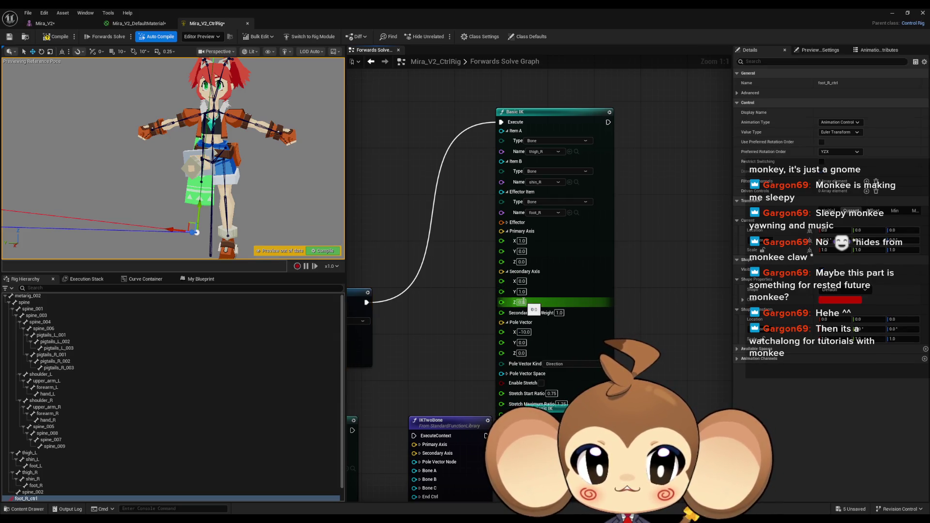
# - Set Basic IK's Secondary Axis to X 0, Y 1, Z 0 and expand the Effector
pyautogui.doubleClick(522, 281)
pyautogui.write('1')
pyautogui.press('Tab')
pyautogui.write('0')
pyautogui.press('Return')
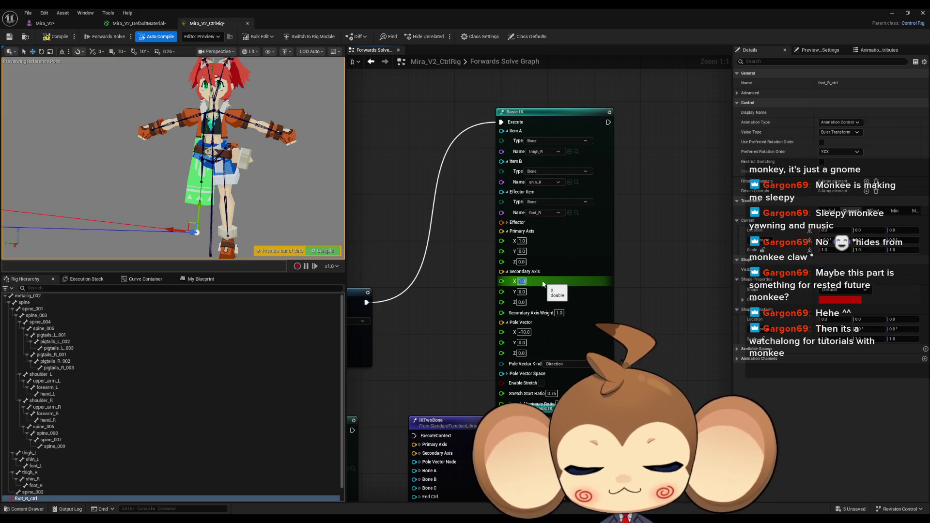
pyautogui.write('0')
pyautogui.press('Tab')
pyautogui.write('0.01')
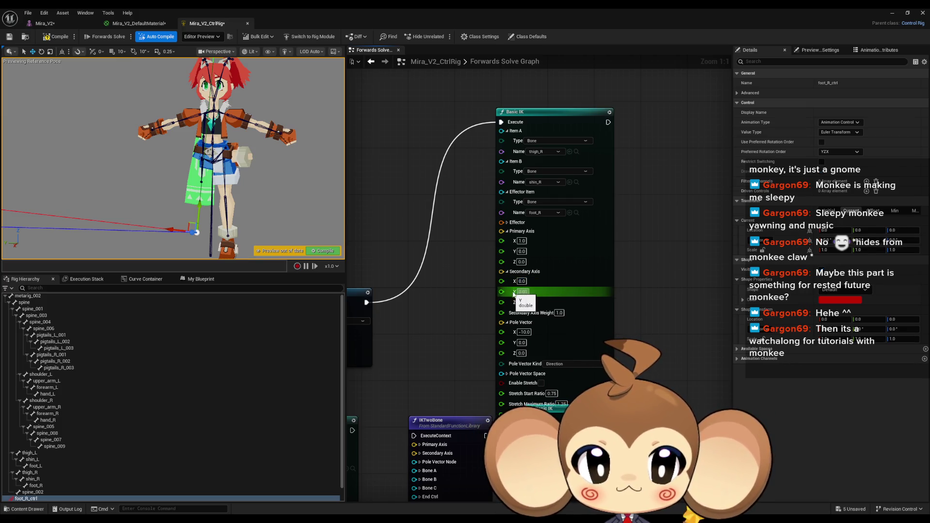
pyautogui.write('1')
pyautogui.press('Return')
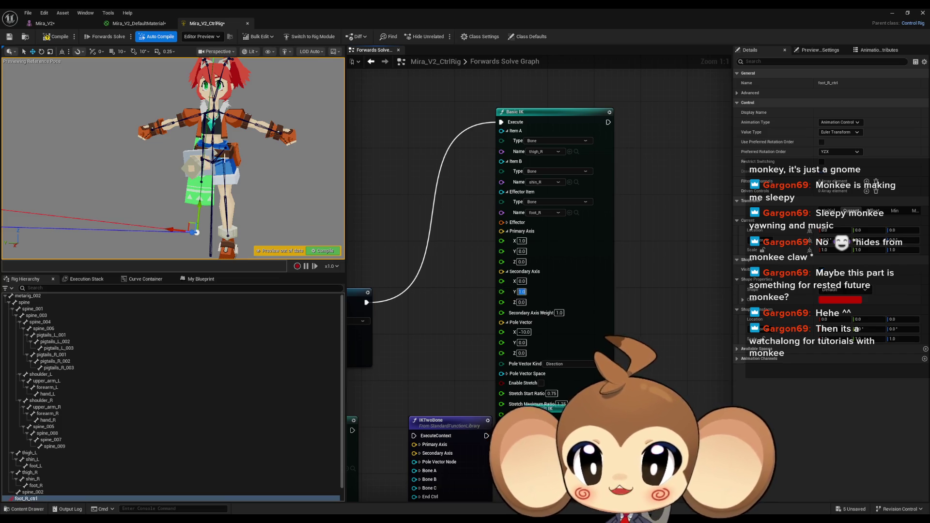
pyautogui.click(508, 223)
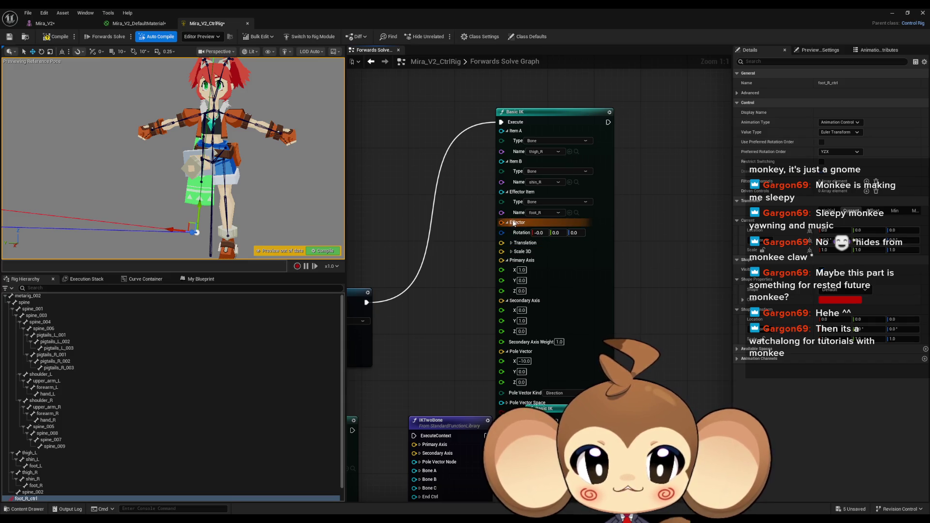
# - Add a foot_R Get Transform - Bone node wired into Basic IK's Effector
pyautogui.moveTo(508, 224)
pyautogui.mouseDown()
pyautogui.moveTo(673, 179)
pyautogui.moveTo(604, 300)
pyautogui.moveTo(455, 296)
pyautogui.mouseUp()
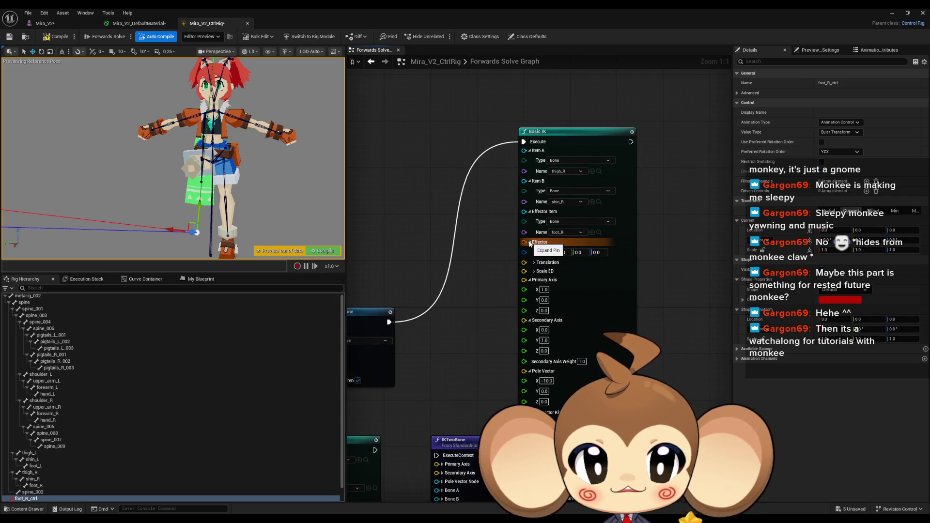
pyautogui.scroll(-1, 53, 487)
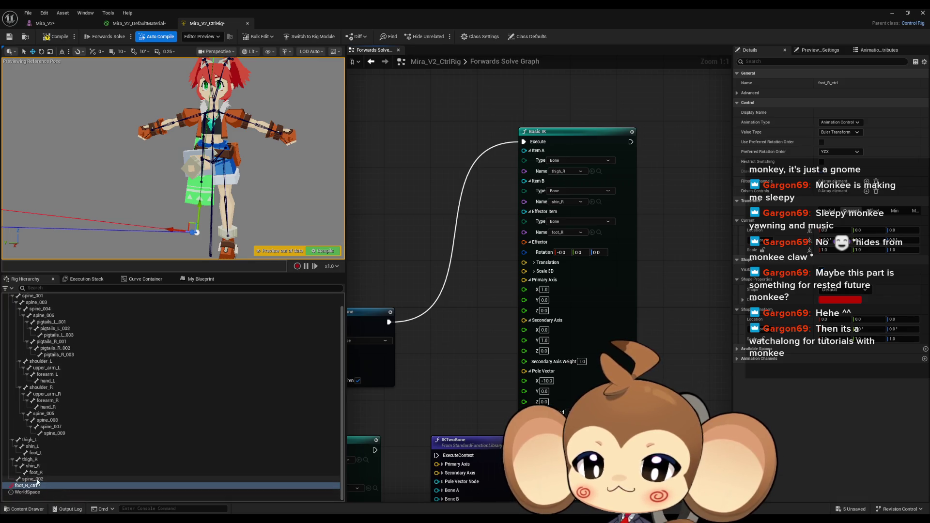
pyautogui.moveTo(35, 473)
pyautogui.mouseDown()
pyautogui.moveTo(410, 184)
pyautogui.moveTo(402, 181)
pyautogui.mouseUp()
pyautogui.click(419, 199)
pyautogui.moveTo(471, 188)
pyautogui.mouseDown()
pyautogui.moveTo(567, 252)
pyautogui.moveTo(526, 241)
pyautogui.mouseUp()
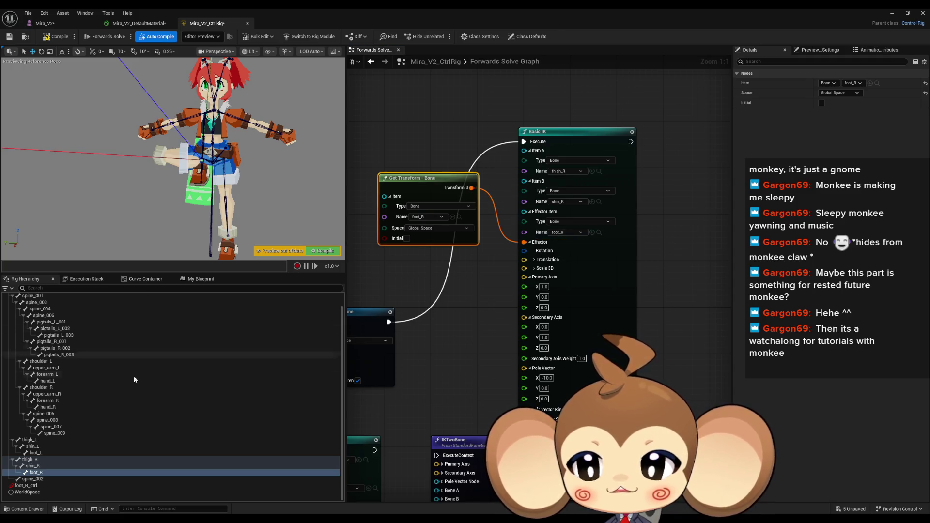
# - Raise foot_R_ctrl to test the leg, then minimize the Control Rig editor
pyautogui.click(26, 486)
pyautogui.moveTo(201, 205)
pyautogui.mouseDown()
pyautogui.moveTo(196, 161)
pyautogui.moveTo(198, 217)
pyautogui.mouseUp()
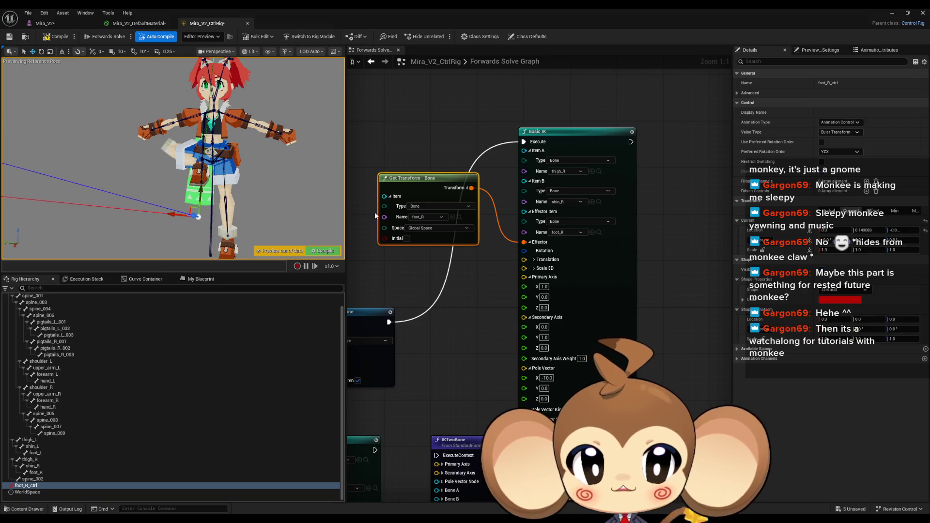
pyautogui.click(893, 13)
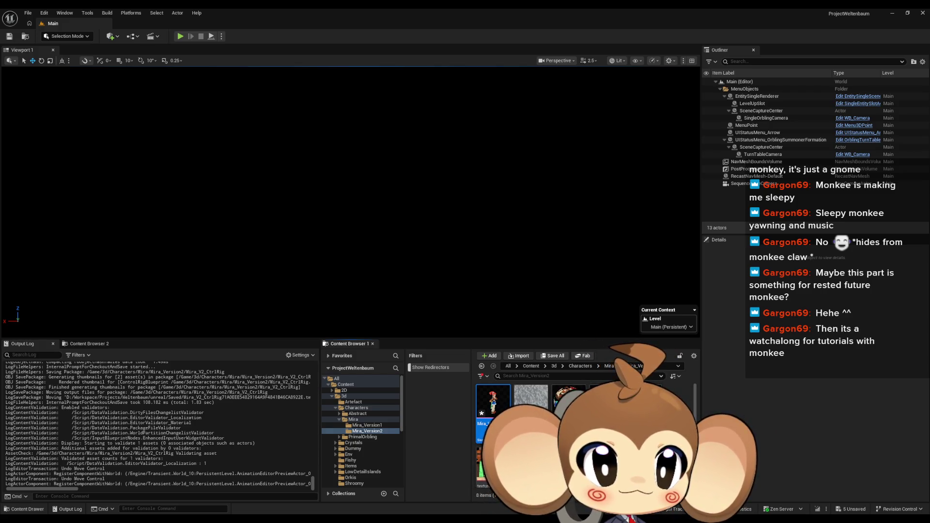
# - Briefly play and pause the Basic IK tutorial near 26:16, then return to the Control Rig editor
pyautogui.hotkey('alt', 'Tab')
pyautogui.click(406, 324)
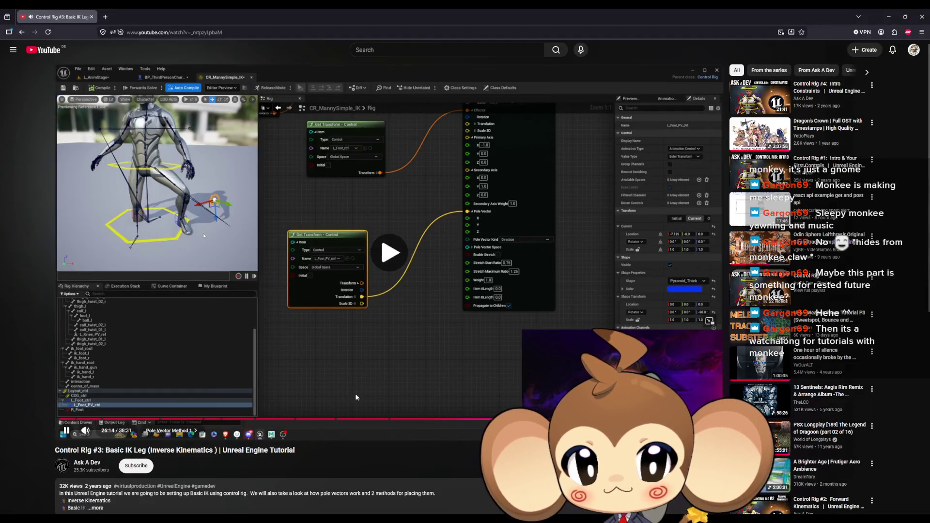
pyautogui.click(337, 137)
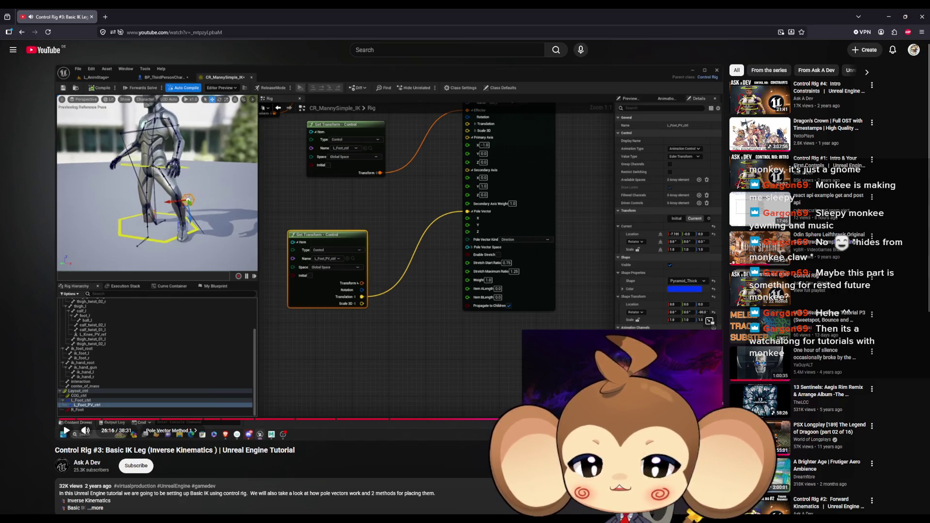
pyautogui.click(382, 485)
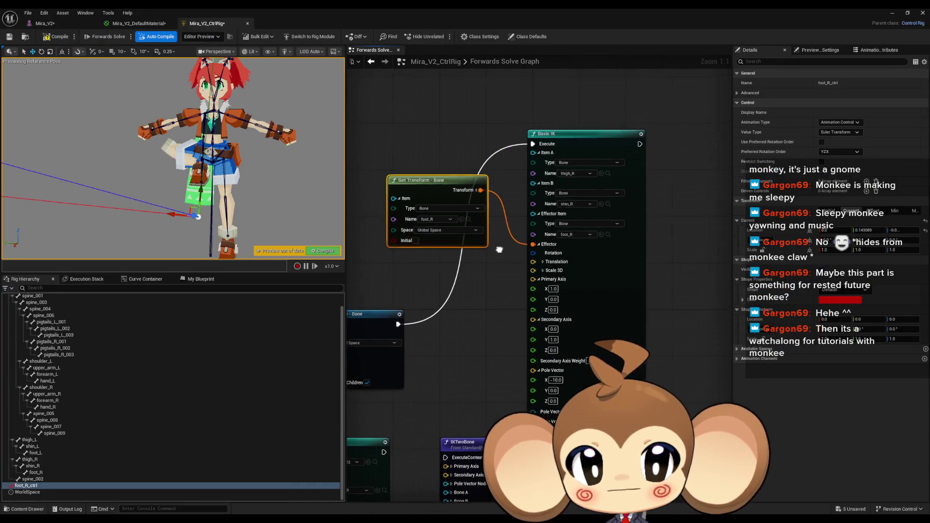
# - Replace the foot_R bone node with a copied foot_R_ctrl Get Transform node feeding Basic IK's Effector
pyautogui.hotkey('ctrl', 'z')
pyautogui.hotkey('ctrl', 'z')
pyautogui.hotkey('ctrl', 'z')
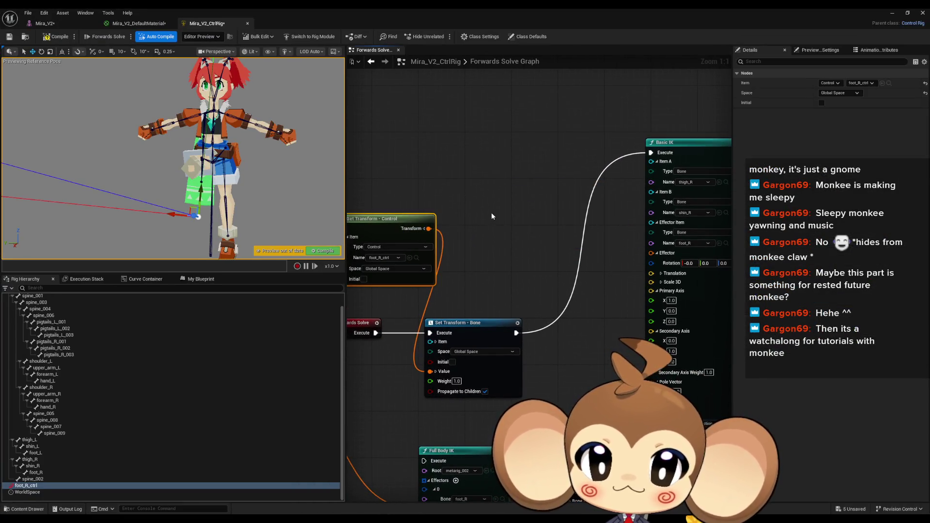
pyautogui.hotkey('ctrl', 'c')
pyautogui.hotkey('ctrl', 'v')
pyautogui.moveTo(591, 250); pyautogui.dragTo(520, 223)
pyautogui.moveTo(542, 300); pyautogui.dragTo(509, 278)
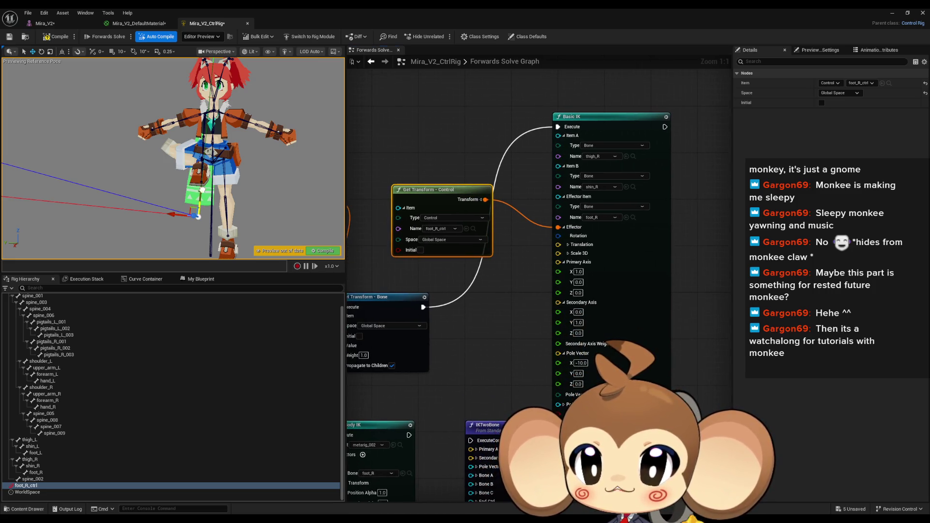
# - Run Basic IK directly from Forwards Solve and compile the control rig
pyautogui.moveTo(448, 254); pyautogui.dragTo(569, 244)
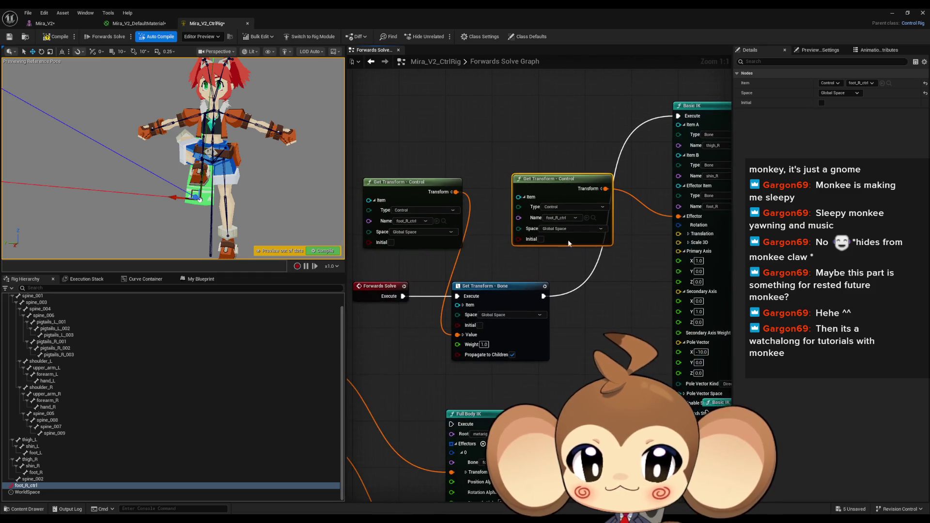
pyautogui.moveTo(679, 116)
pyautogui.mouseDown()
pyautogui.moveTo(513, 243)
pyautogui.moveTo(404, 296)
pyautogui.mouseUp()
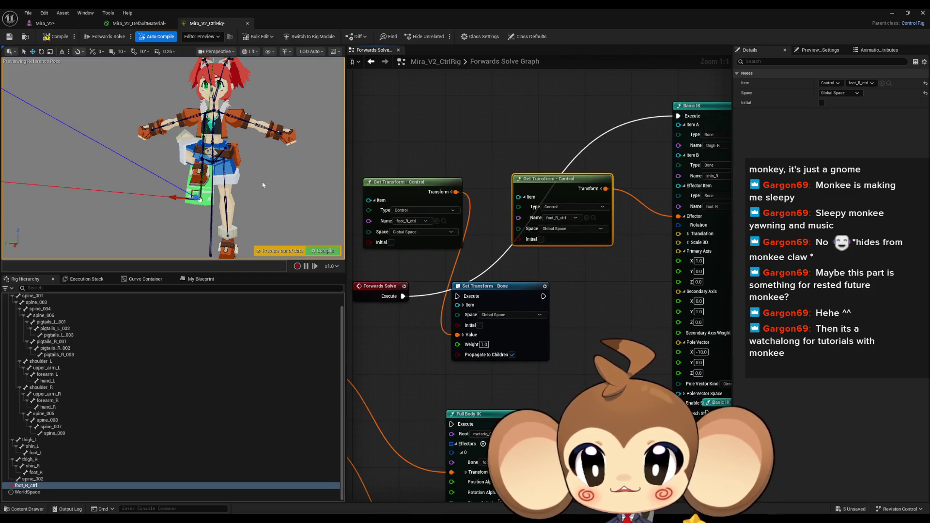
pyautogui.click(54, 38)
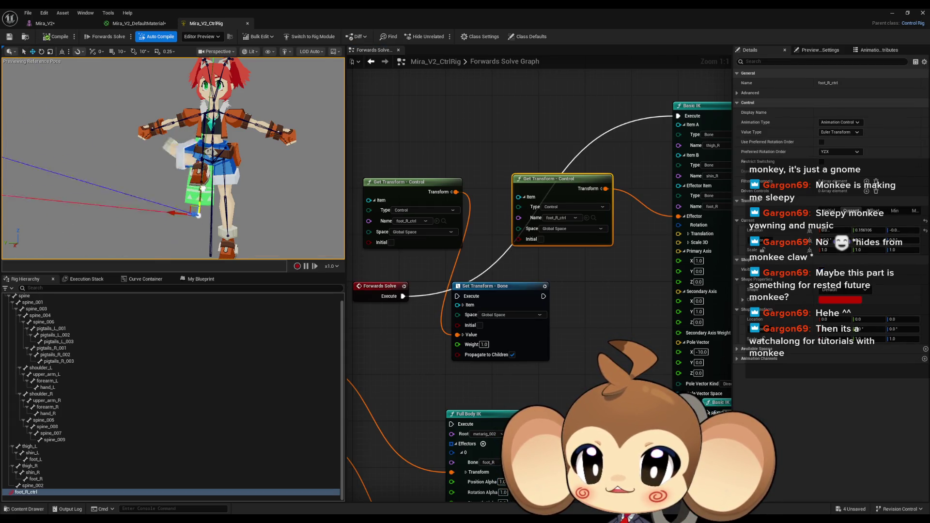
pyautogui.moveTo(453, 191)
pyautogui.mouseDown()
pyautogui.moveTo(367, 195)
pyautogui.moveTo(362, 205)
pyautogui.mouseUp()
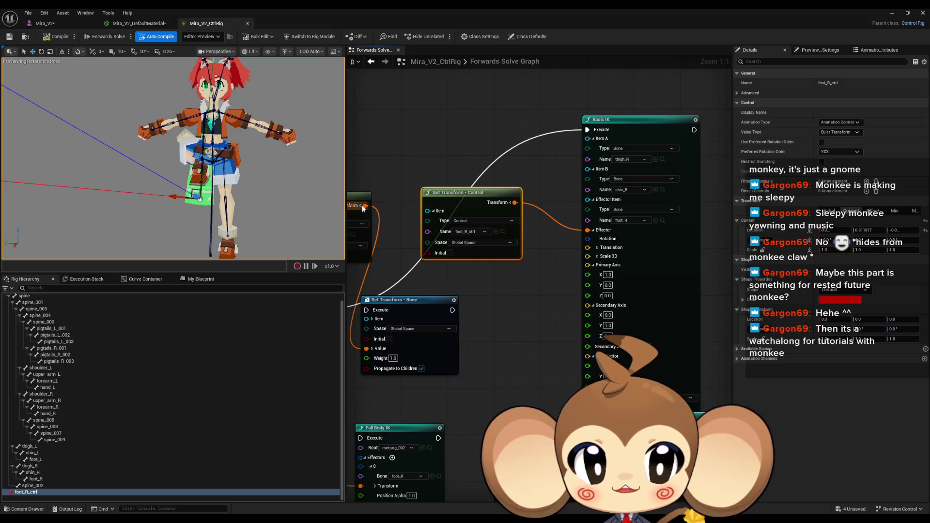
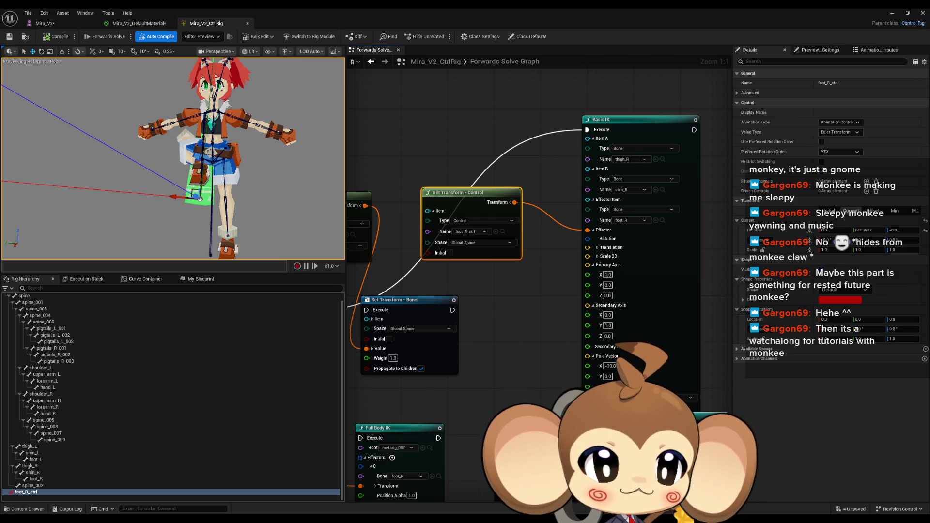
# - Move the right leg's Basic IK node higher in the Forwards Solve graph
pyautogui.moveTo(480, 170); pyautogui.dragTo(516, 151)
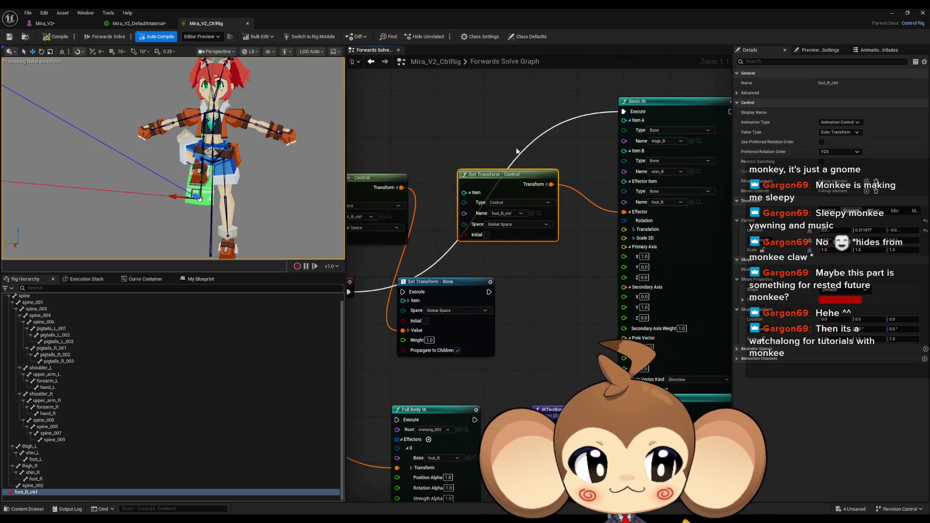
pyautogui.scroll(-1, 515, 169)
pyautogui.moveTo(529, 192)
pyautogui.mouseDown()
pyautogui.moveTo(515, 187)
pyautogui.moveTo(575, 265)
pyautogui.moveTo(600, 259)
pyautogui.mouseUp()
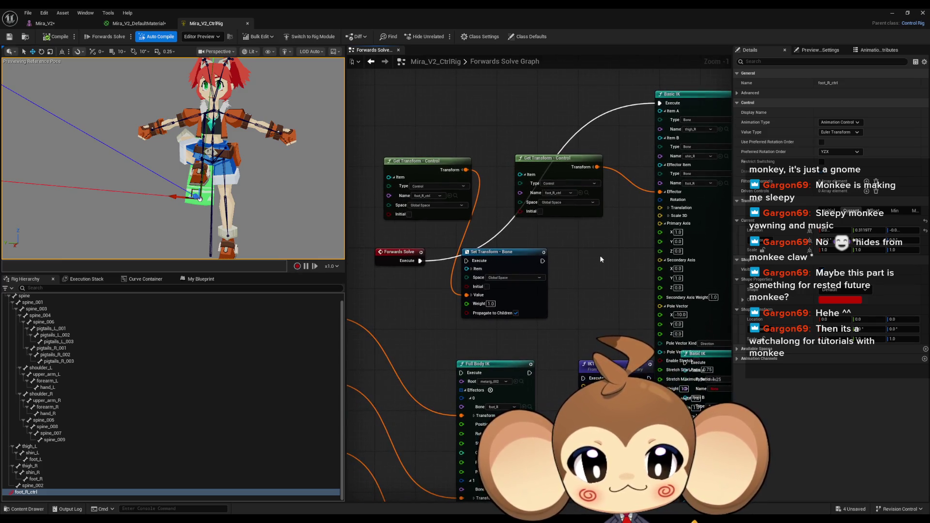
pyautogui.moveTo(610, 248)
pyautogui.mouseDown()
pyautogui.moveTo(602, 274)
pyautogui.moveTo(513, 304)
pyautogui.mouseUp()
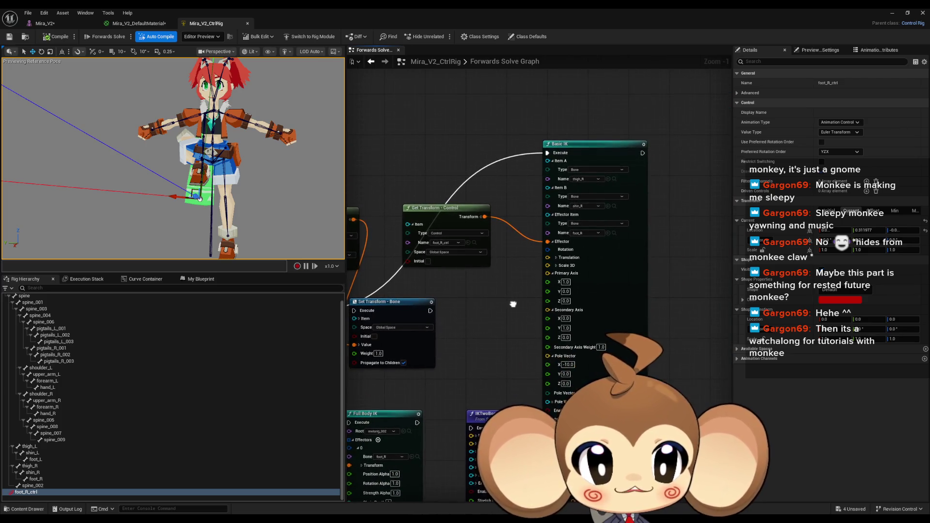
pyautogui.moveTo(595, 146)
pyautogui.mouseDown()
pyautogui.moveTo(595, 74)
pyautogui.moveTo(616, 74)
pyautogui.mouseUp()
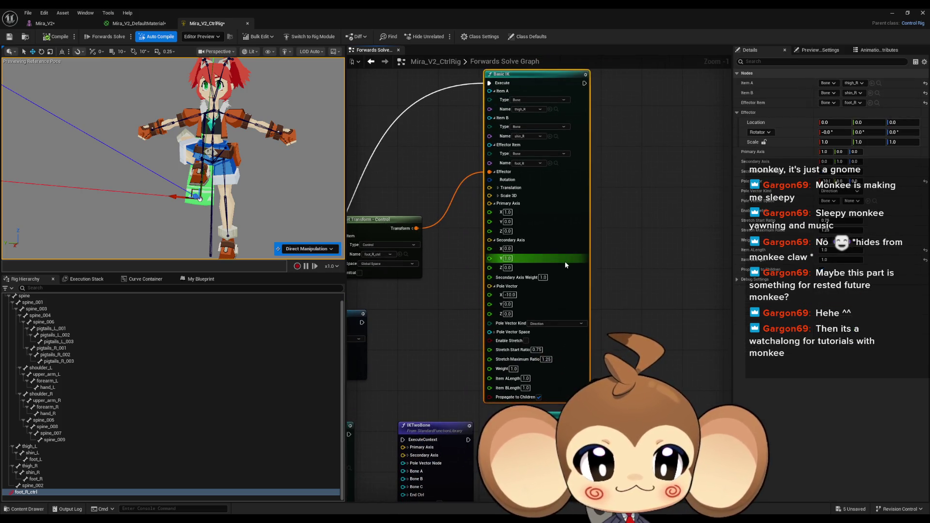
# - Recentre the graph on the Basic IK node and switch to the Basic IK tutorial
pyautogui.scroll(1, 530, 364)
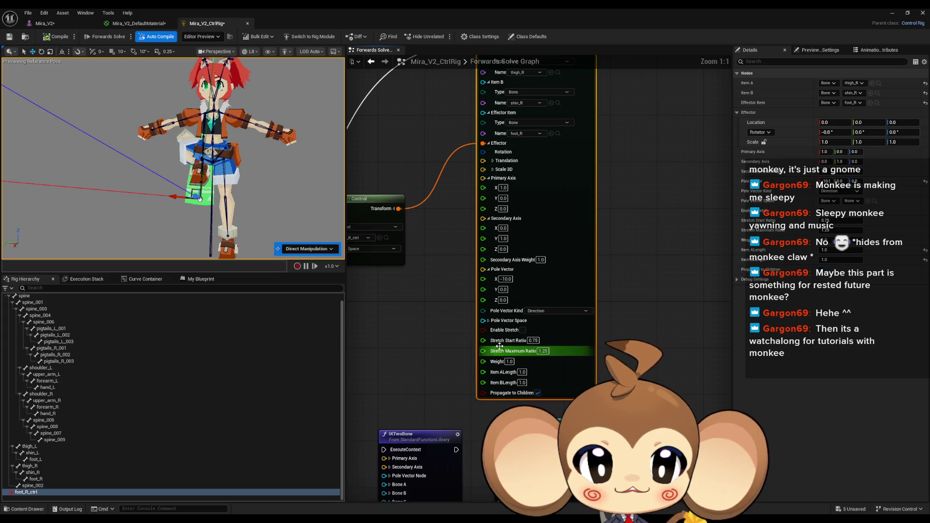
pyautogui.moveTo(499, 346)
pyautogui.mouseDown()
pyautogui.moveTo(574, 345)
pyautogui.moveTo(545, 353)
pyautogui.mouseUp()
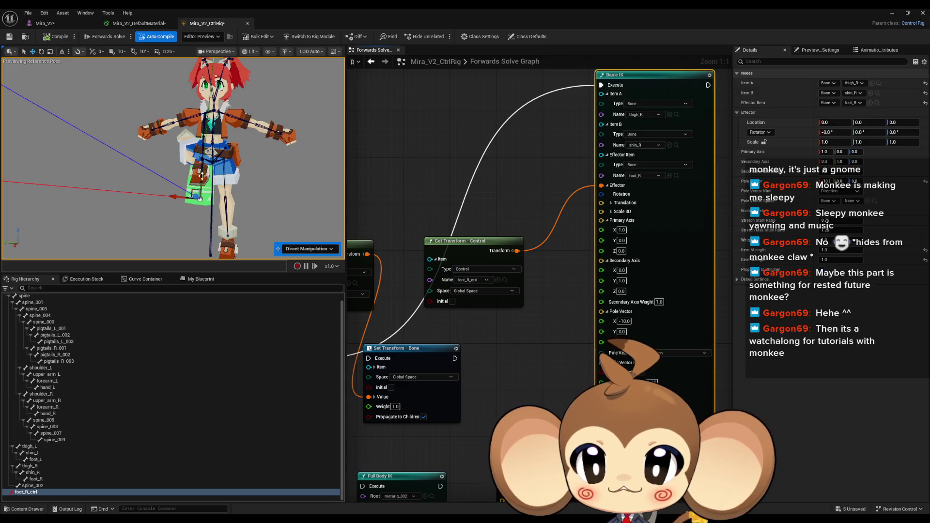
pyautogui.moveTo(499, 141); pyautogui.dragTo(424, 189)
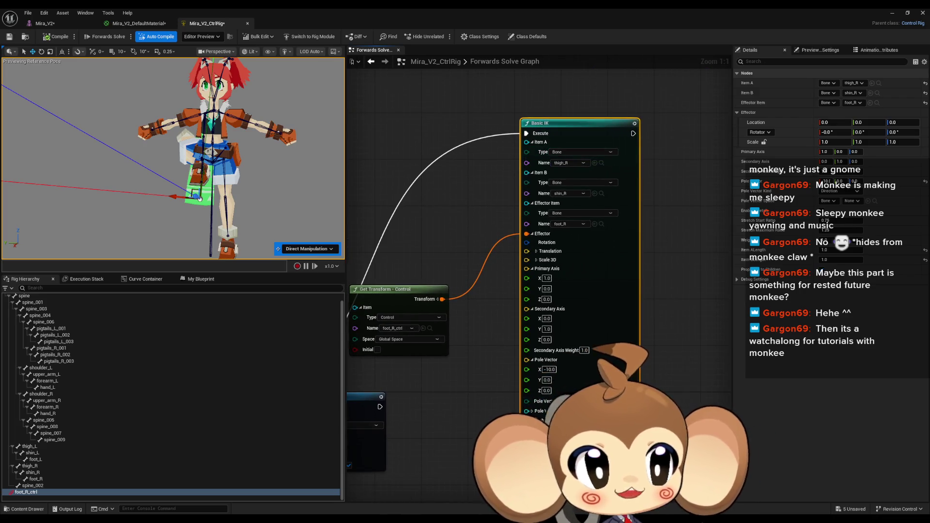
pyautogui.hotkey('alt', 'Tab')
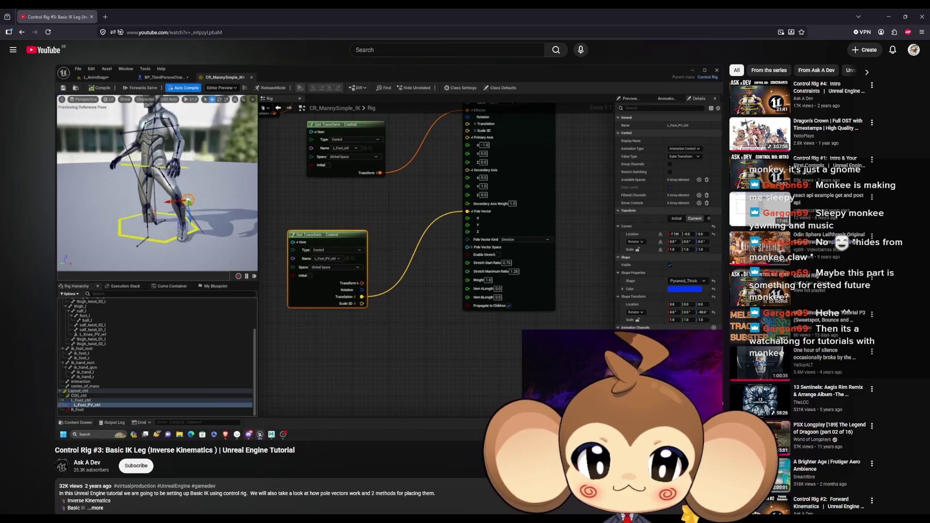
# - Pause the Basic IK Leg tutorial at 26:16 and return to the Mira_V2_CtrlRig editor
pyautogui.hotkey('alt', 'Tab')
pyautogui.hotkey('alt', 'Tab')
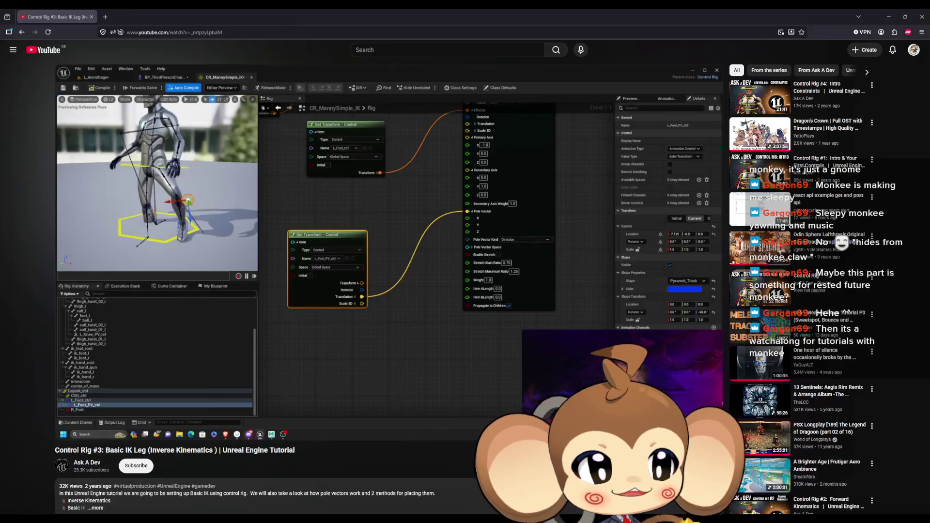
pyautogui.hotkey('alt', 'Tab')
pyautogui.hotkey('alt', 'Tab')
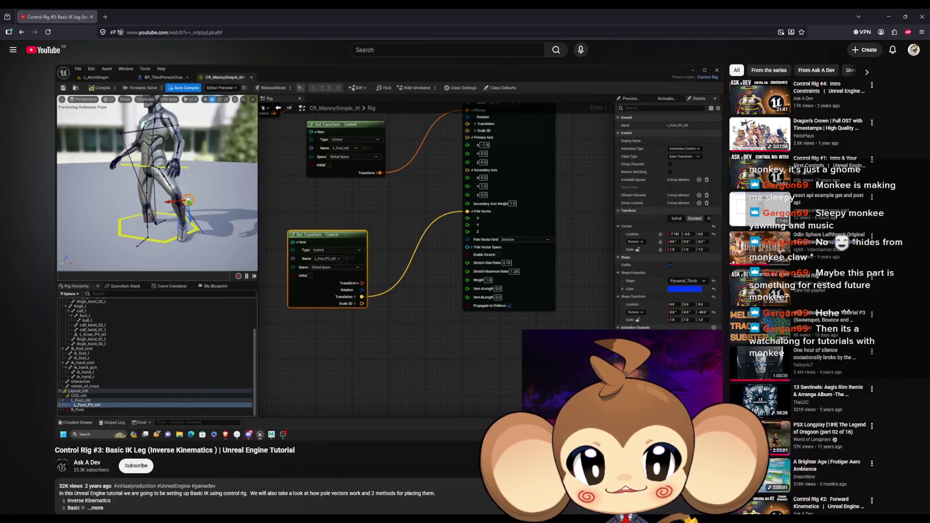
pyautogui.moveTo(531, 330)
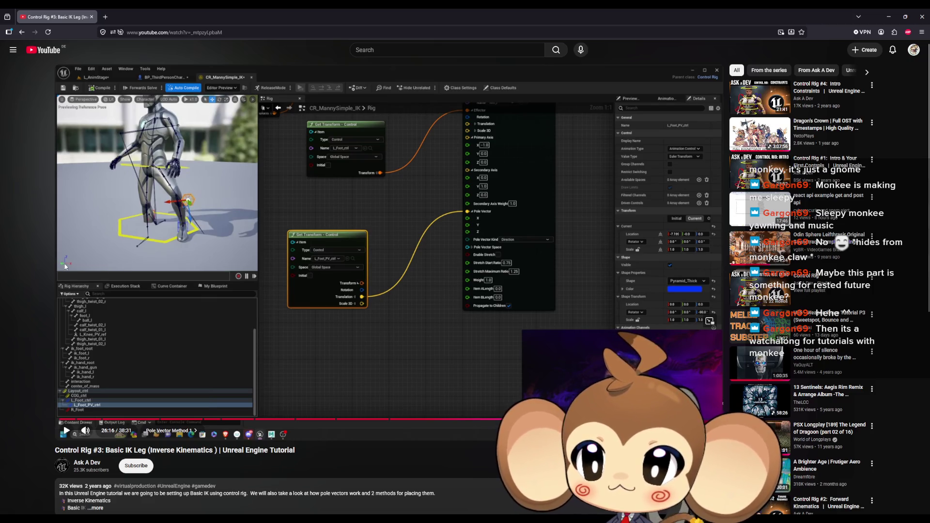
pyautogui.click(184, 212)
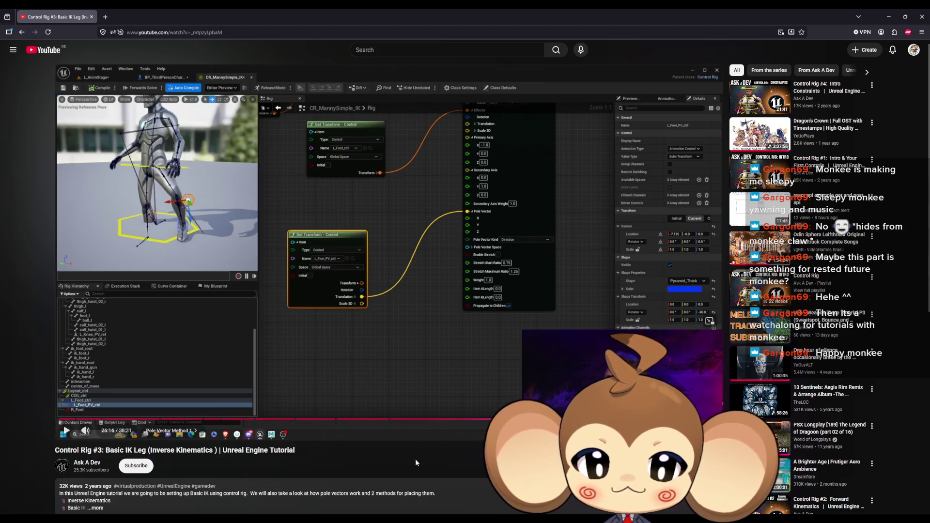
pyautogui.moveTo(381, 513)
pyautogui.click(412, 490)
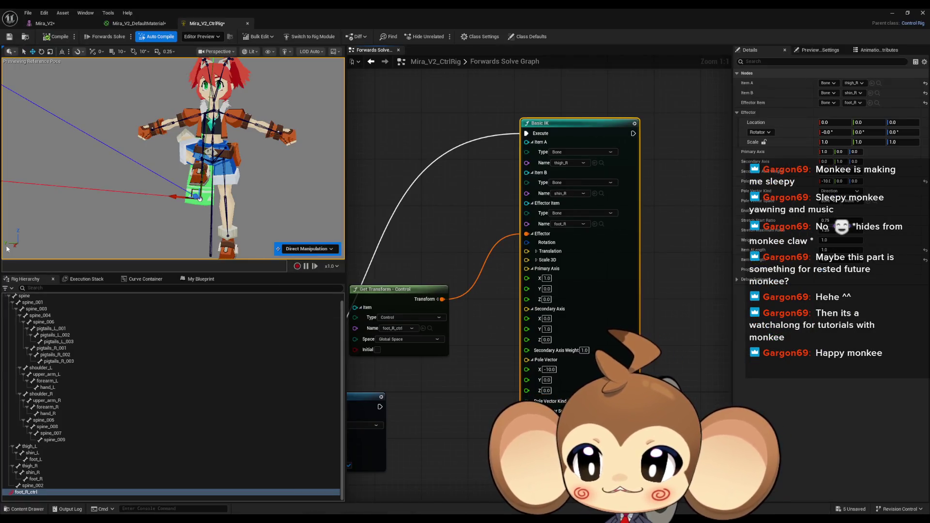
# - Set the Basic IK Secondary Axis to (1,0,0) and Primary Axis to (0,1,0)
pyautogui.click(547, 318)
pyautogui.write('1')
pyautogui.press('Tab')
pyautogui.write('0')
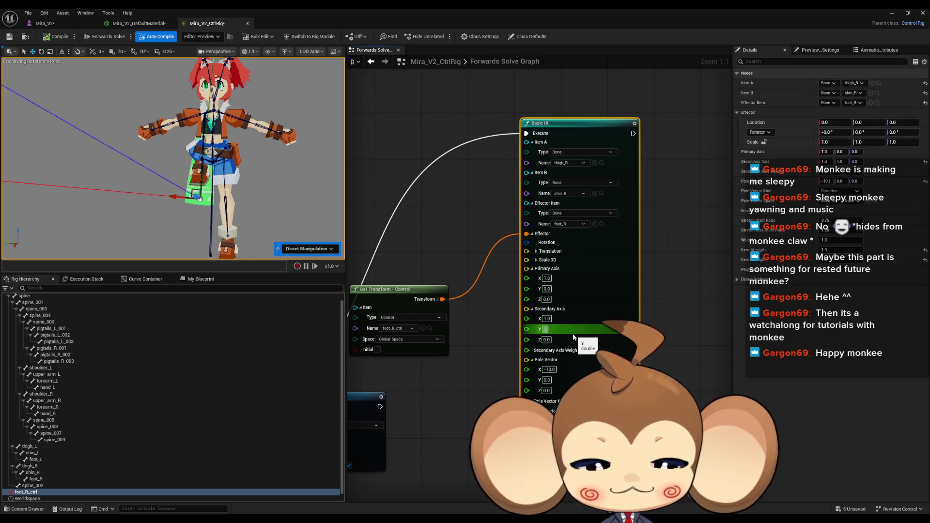
pyautogui.press('Return')
pyautogui.click(547, 289)
pyautogui.write('1')
pyautogui.press('Return')
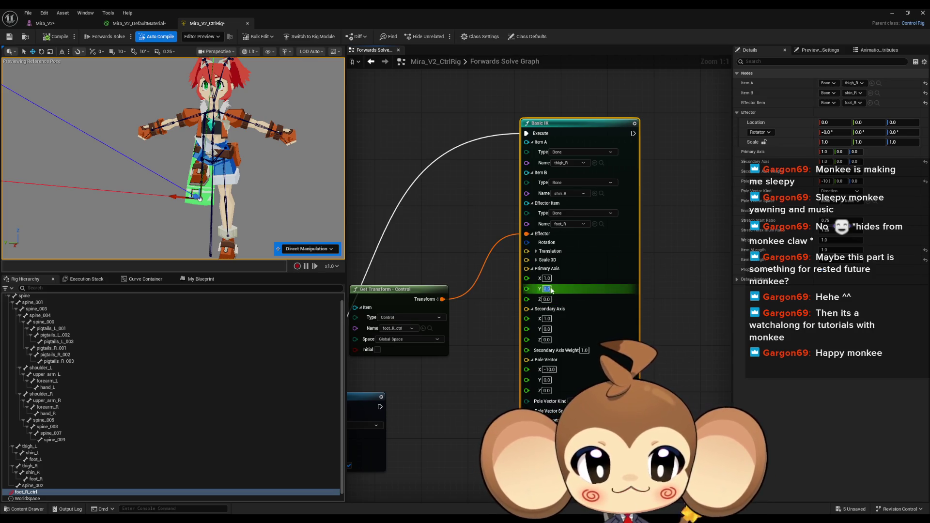
pyautogui.click(547, 278)
pyautogui.write('0')
pyautogui.press('Return')
pyautogui.press('Return')
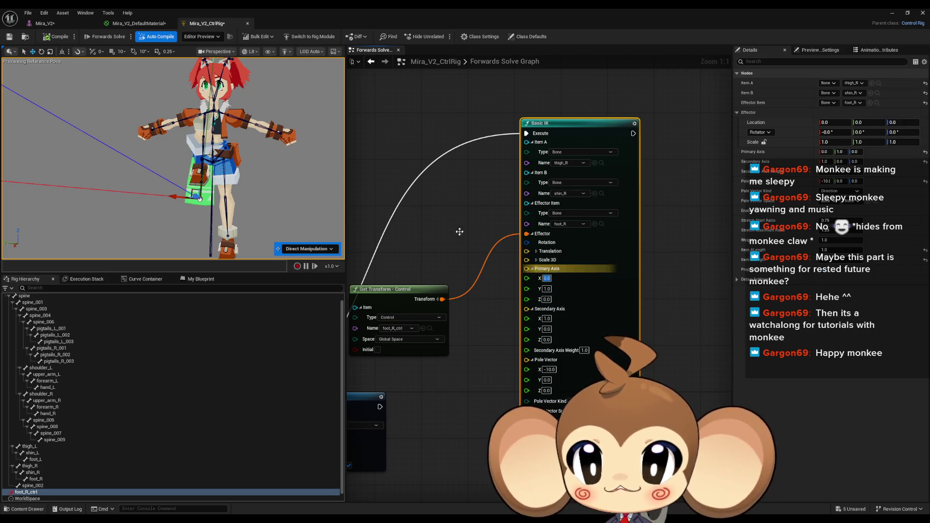
# - Orbit the viewport around the legs, check the effector's Translation pin, and return to the tutorial
pyautogui.moveTo(162, 209)
pyautogui.mouseDown()
pyautogui.moveTo(161, 194)
pyautogui.moveTo(177, 189)
pyautogui.moveTo(169, 177)
pyautogui.mouseUp()
pyautogui.scroll(3, 240, 155)
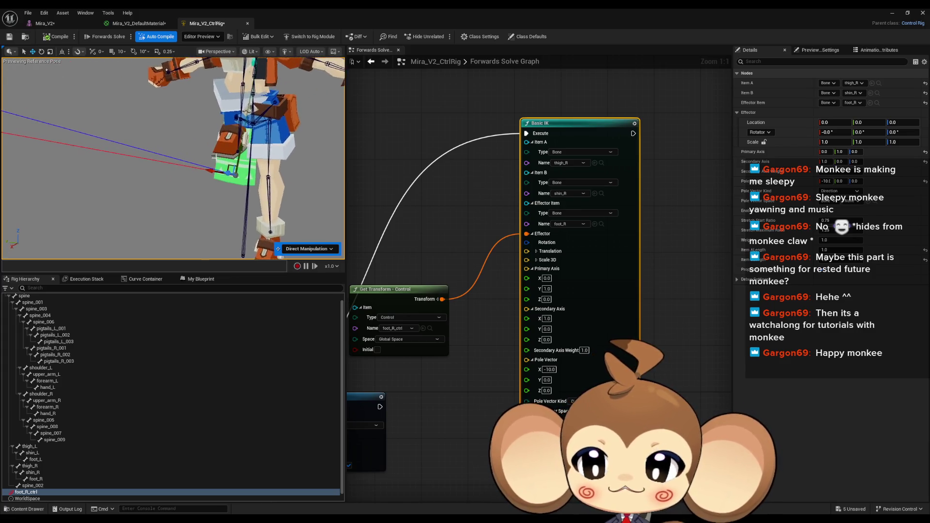
pyautogui.moveTo(239, 156)
pyautogui.mouseDown()
pyautogui.moveTo(208, 201)
pyautogui.moveTo(194, 196)
pyautogui.moveTo(209, 192)
pyautogui.mouseUp()
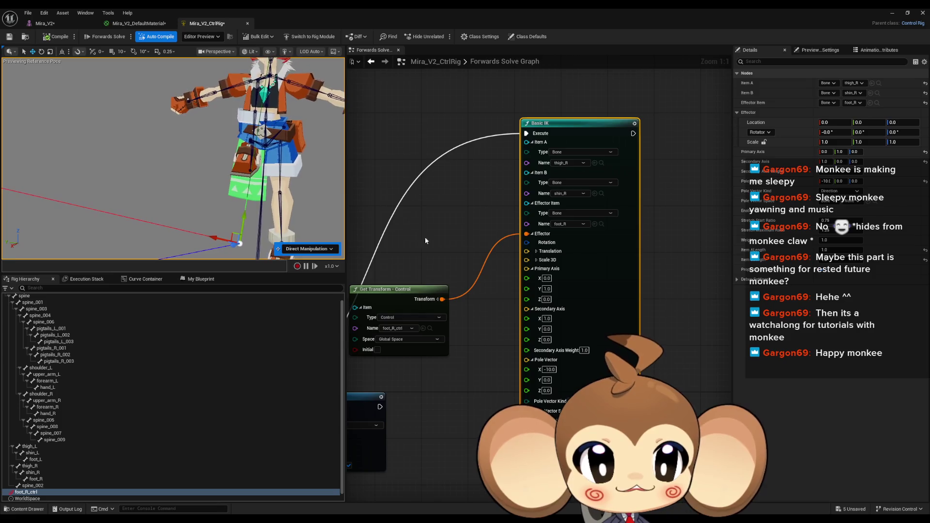
pyautogui.click(536, 251)
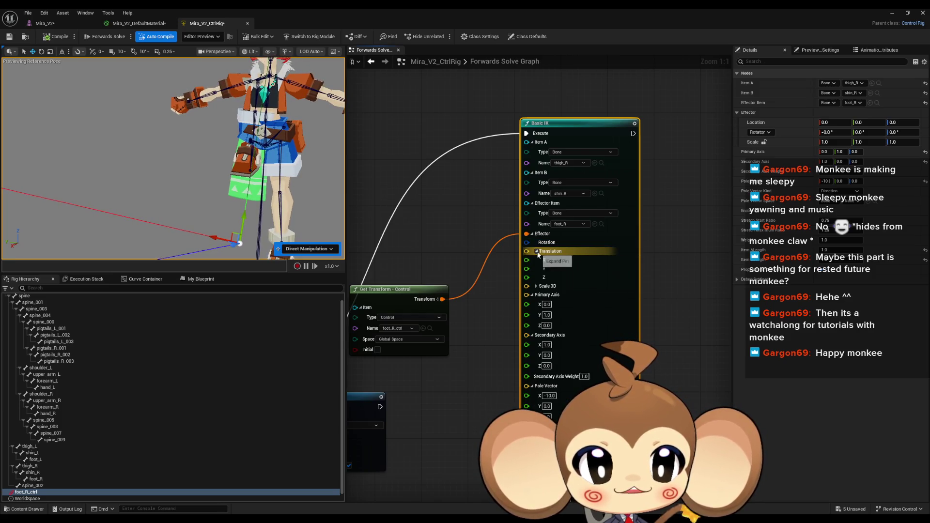
pyautogui.click(537, 252)
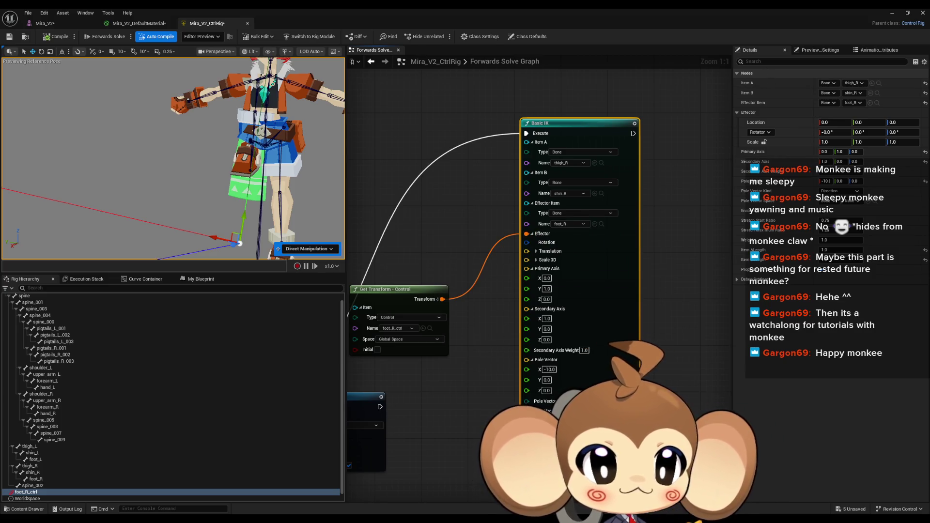
pyautogui.hotkey('alt', 'Tab')
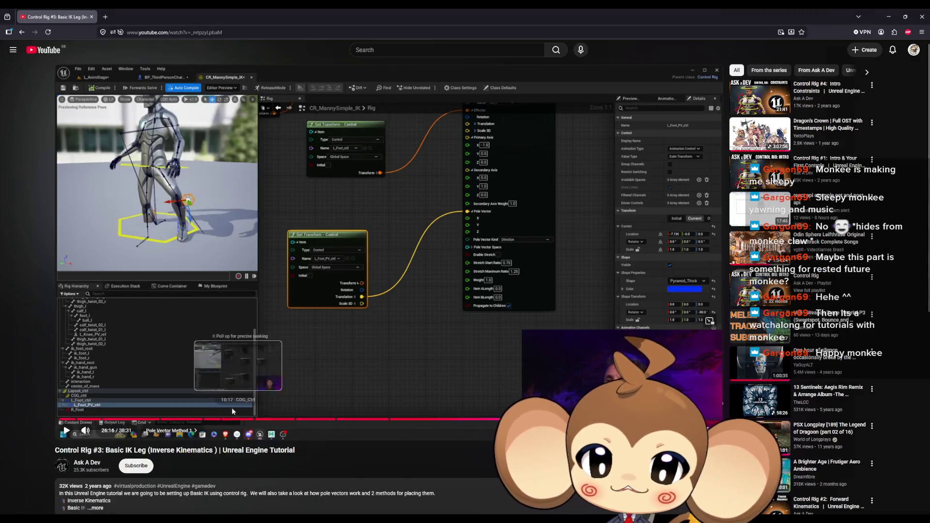
# - Browse the tutorial chapters and pause at 12:18 in the Basic IK Setup chapter
pyautogui.click(394, 420)
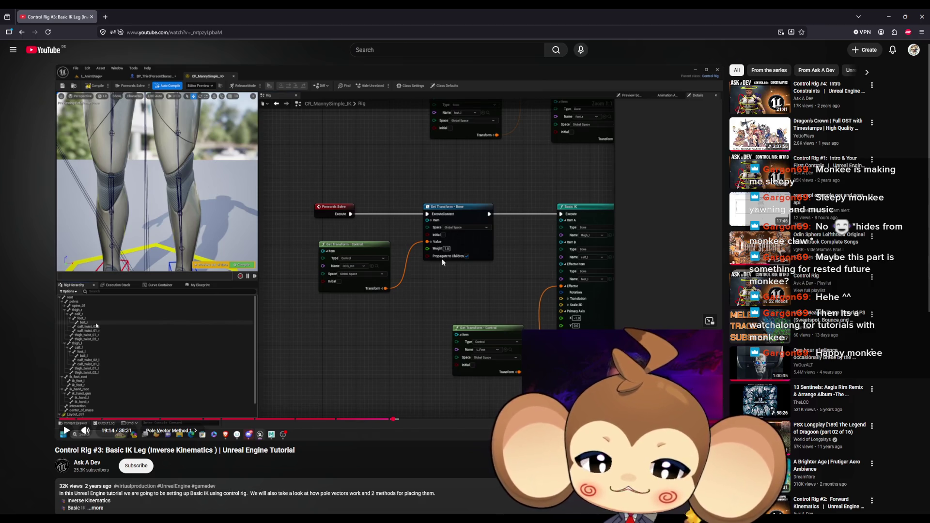
pyautogui.click(381, 421)
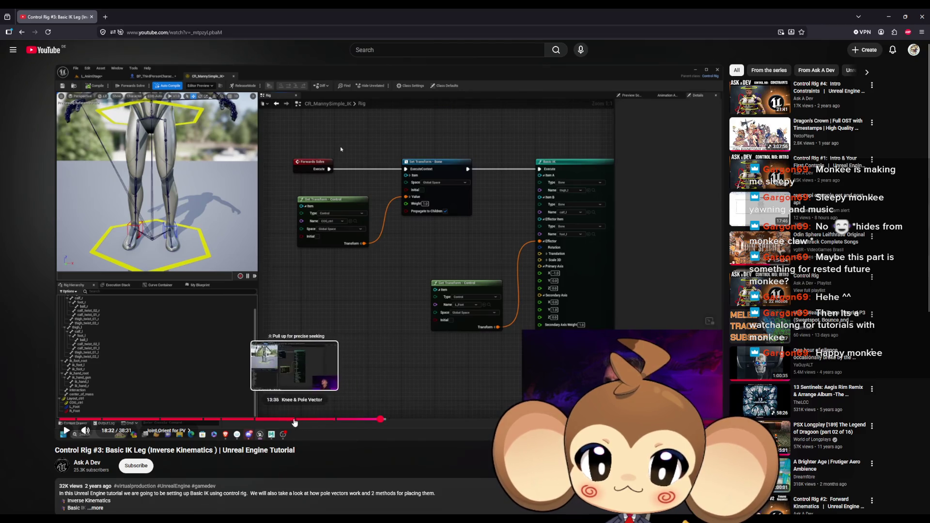
pyautogui.click(231, 420)
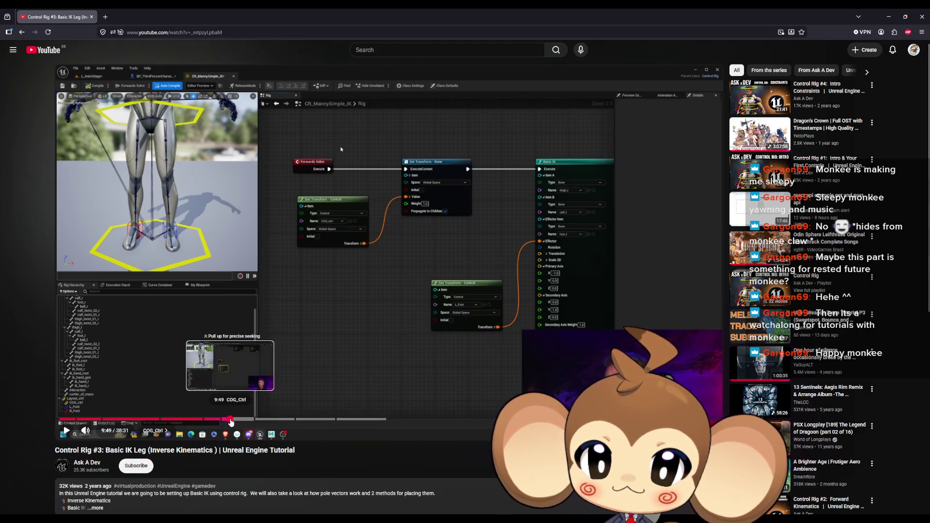
pyautogui.click(341, 262)
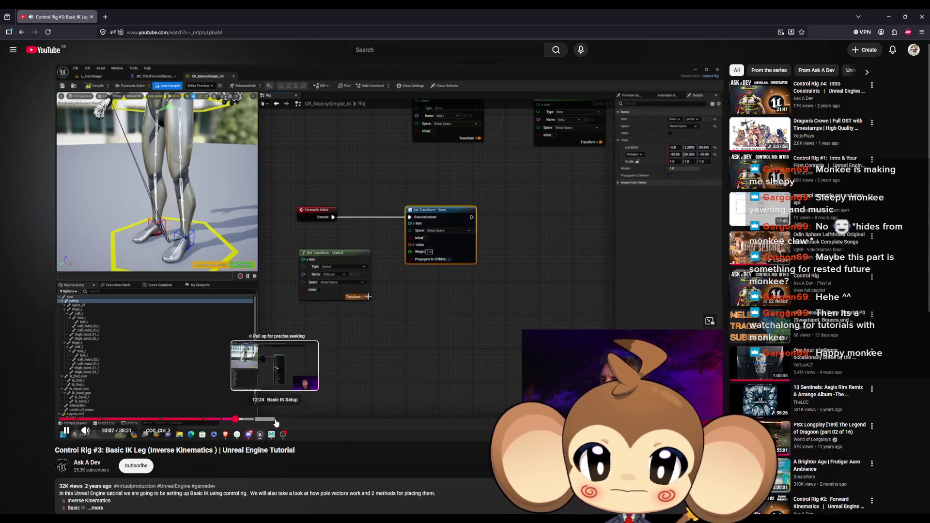
pyautogui.click(274, 420)
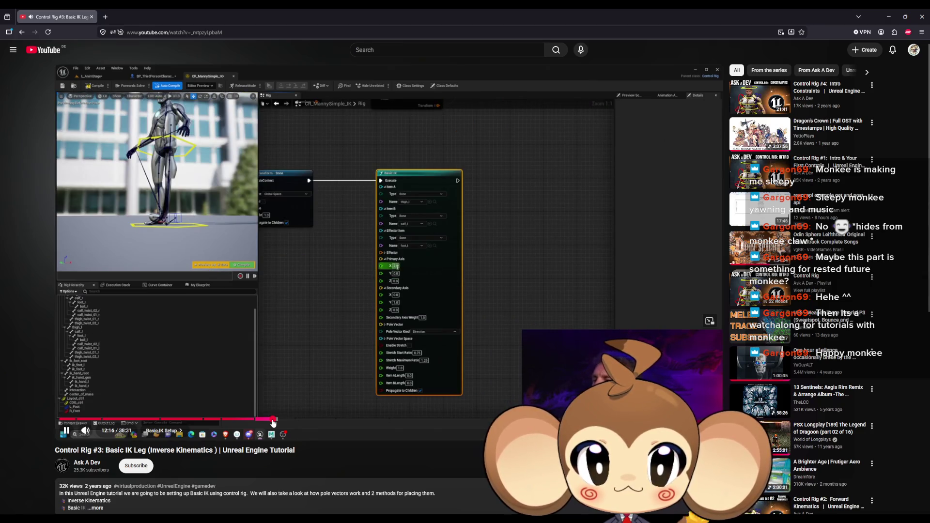
pyautogui.click(408, 202)
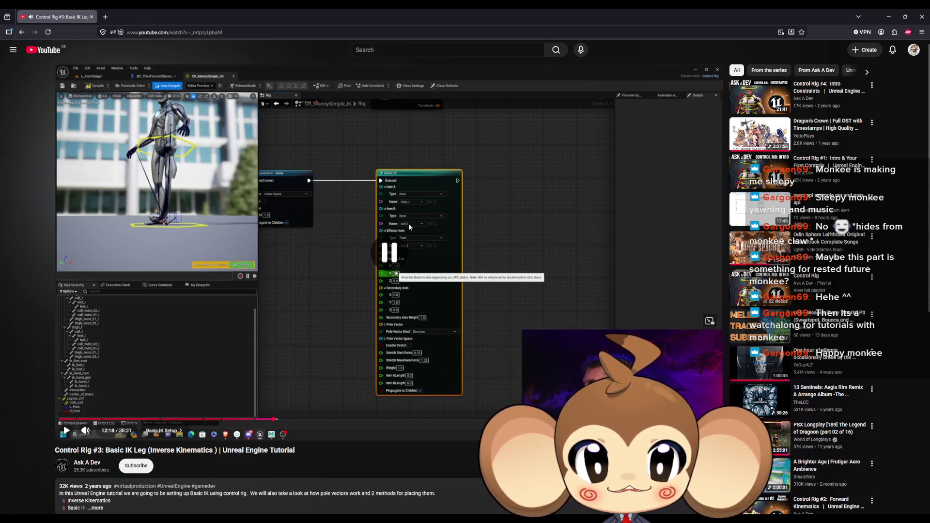
# - Skip ahead to 13:32, jump back 15 seconds, pause near 13:21, and minimise the browser
pyautogui.click(396, 265)
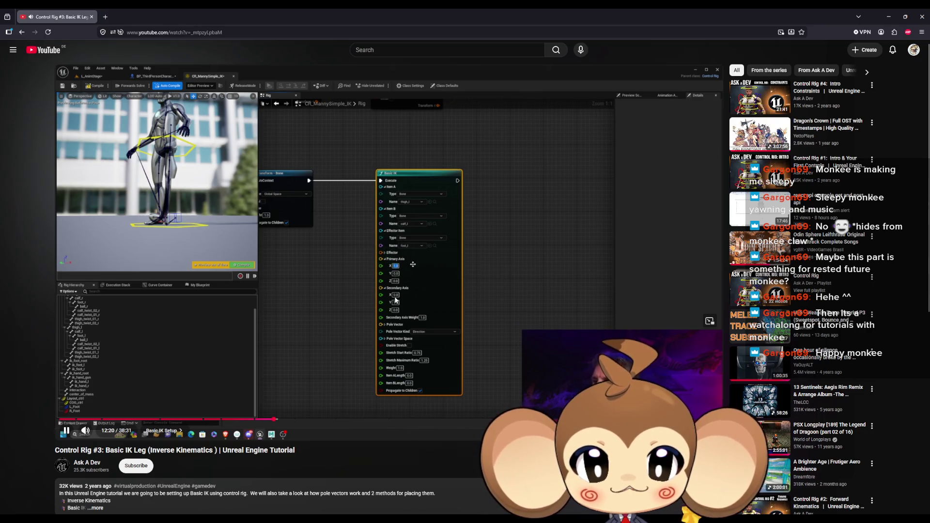
pyautogui.press('l')
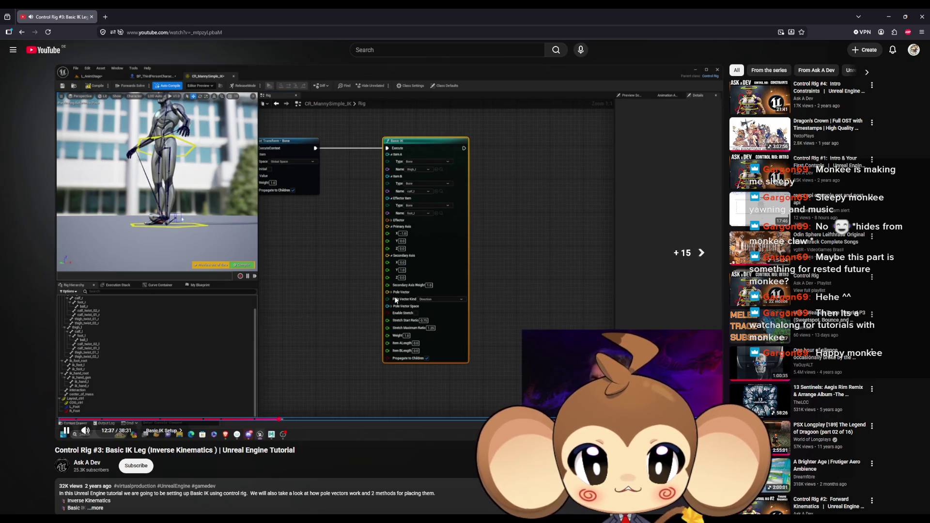
pyautogui.press('Right')
pyautogui.press('Right')
pyautogui.press('Right')
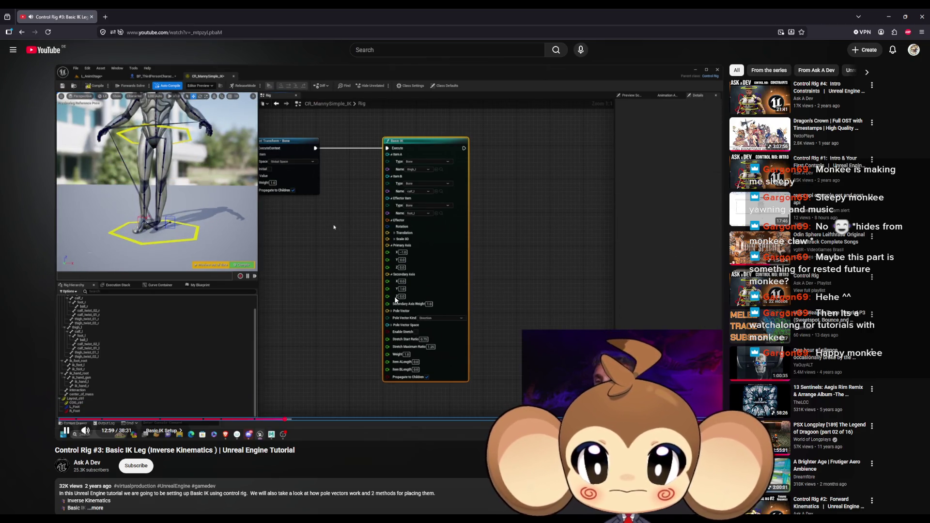
pyautogui.press('Right')
pyautogui.press('Right')
pyautogui.press('Right')
pyautogui.press('Right')
pyautogui.press('Right')
pyautogui.press('Right')
pyautogui.press('space')
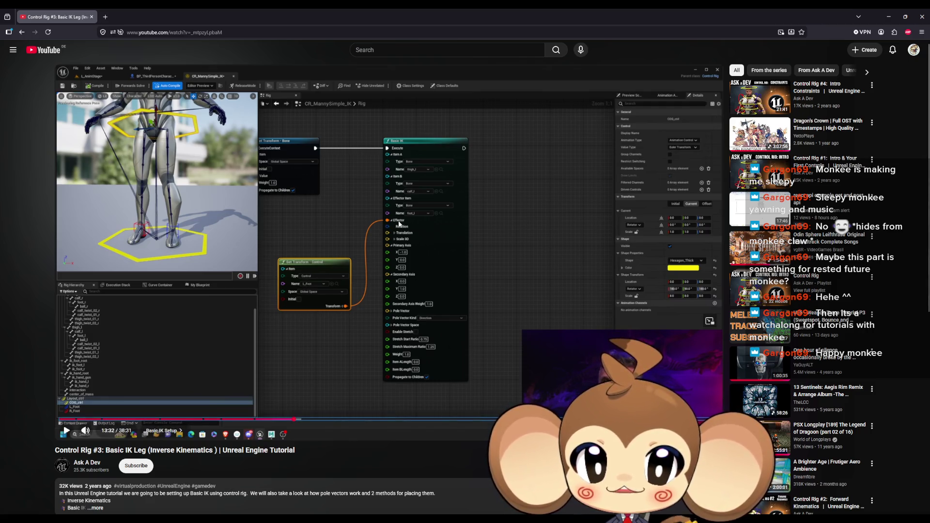
pyautogui.press('Left')
pyautogui.press('Left')
pyautogui.press('Left')
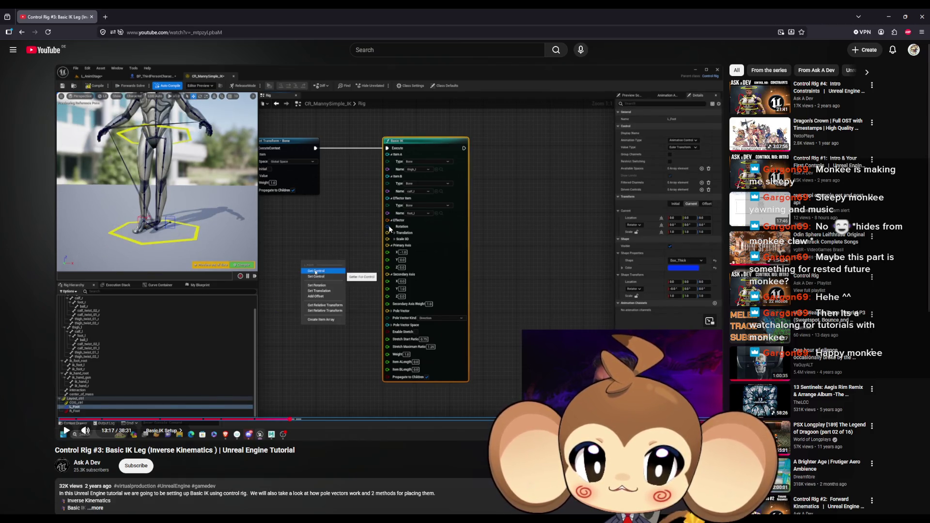
pyautogui.press('space')
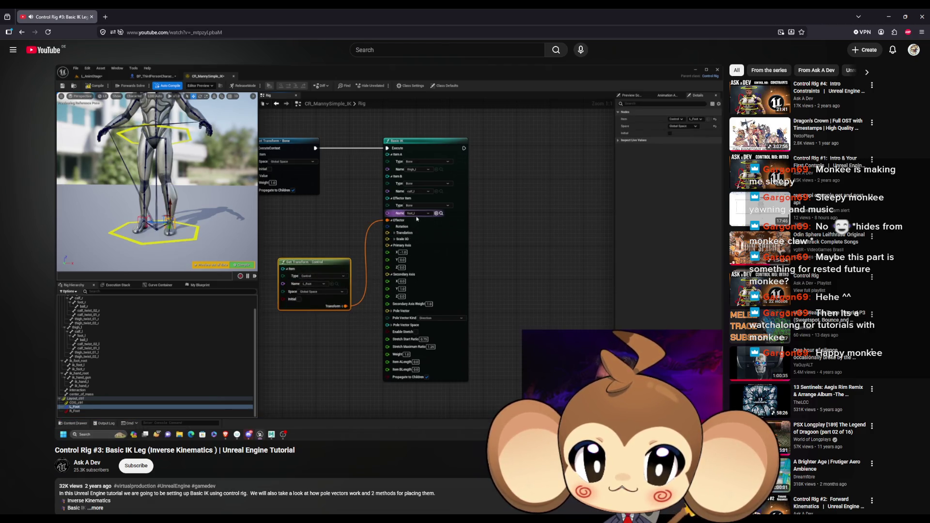
pyautogui.click(390, 229)
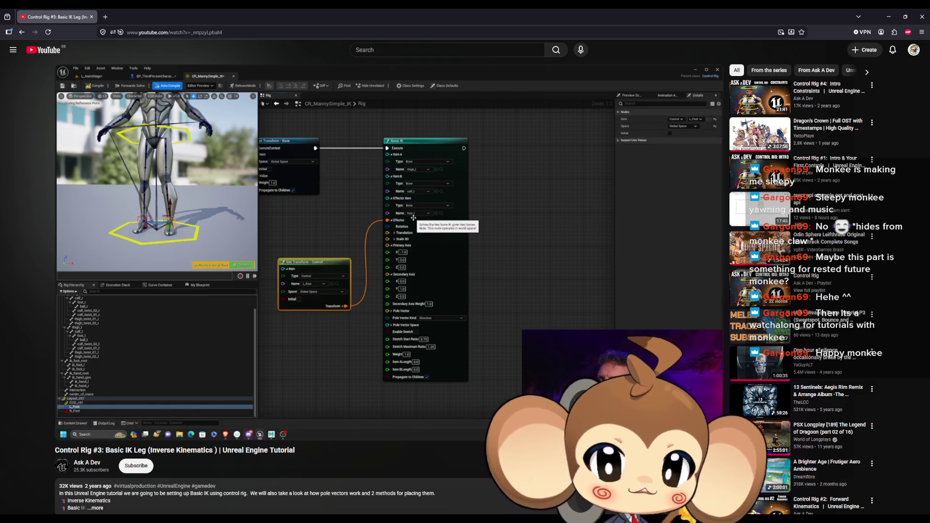
pyautogui.click(890, 18)
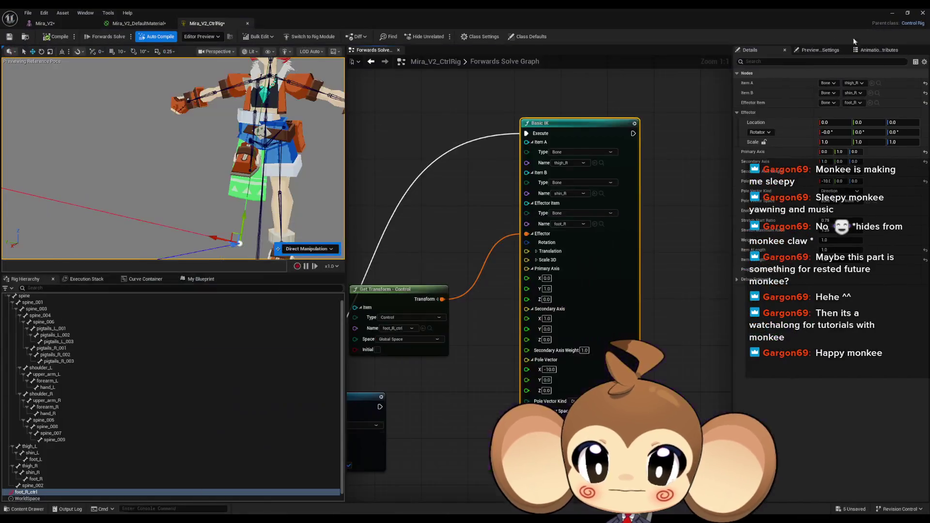
# - Move the foot_R_ctrl Get Transform node right beside the Basic IK node
pyautogui.moveTo(429, 390); pyautogui.dragTo(496, 370)
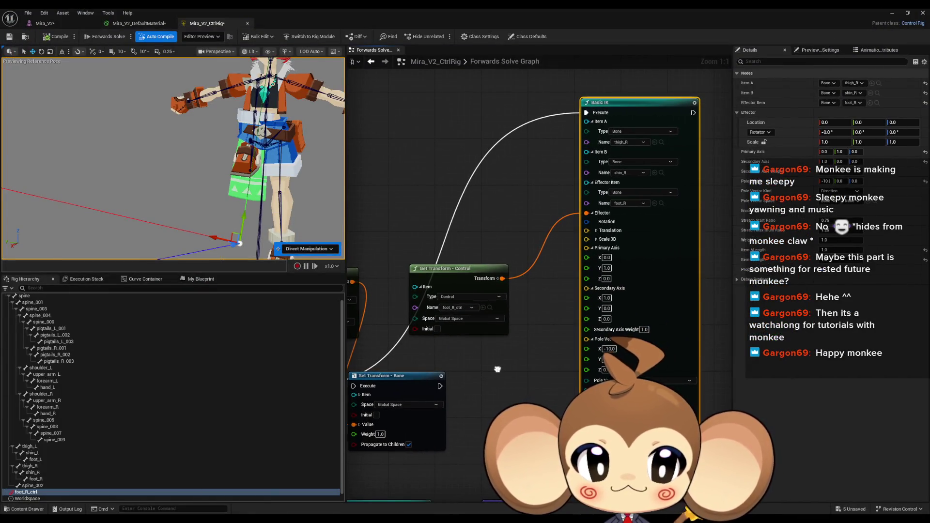
pyautogui.moveTo(452, 276); pyautogui.dragTo(475, 193)
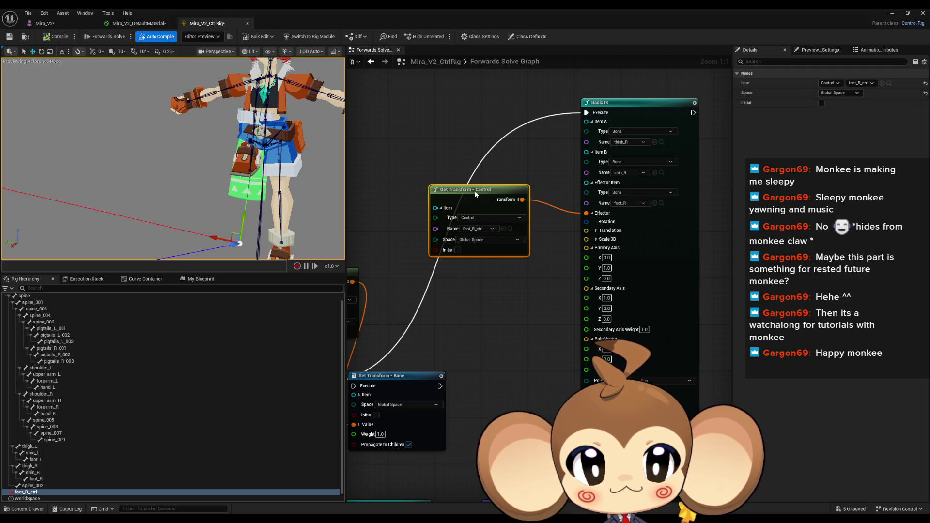
pyautogui.moveTo(475, 192)
pyautogui.mouseDown()
pyautogui.moveTo(493, 234)
pyautogui.moveTo(450, 182)
pyautogui.mouseUp()
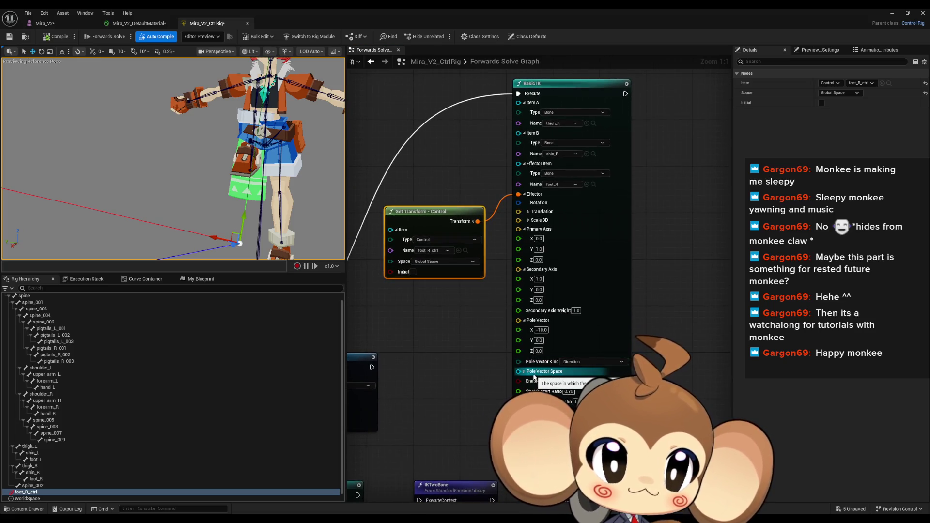
# - Restore and re-maximise the rig editor window, then switch back to the tutorial
pyautogui.doubleClick(490, 7)
pyautogui.doubleClick(470, 127)
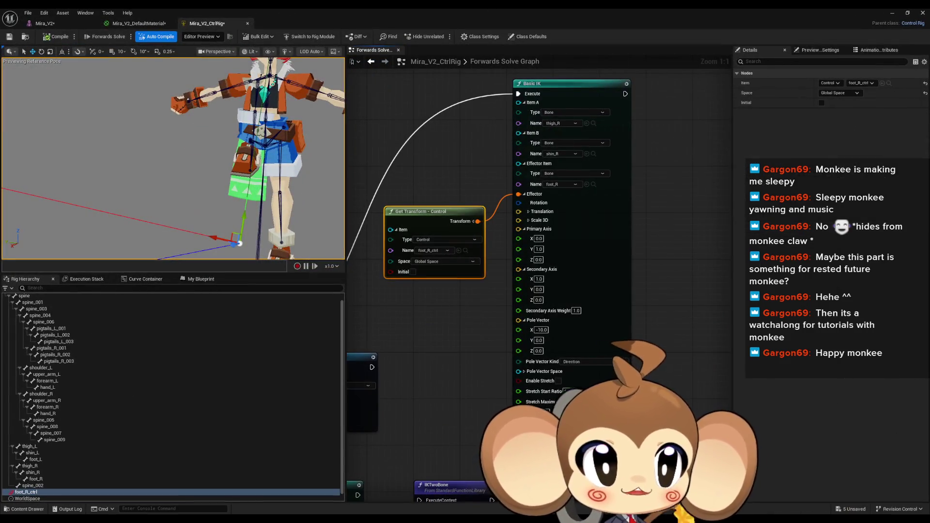
pyautogui.hotkey('alt', 'Tab')
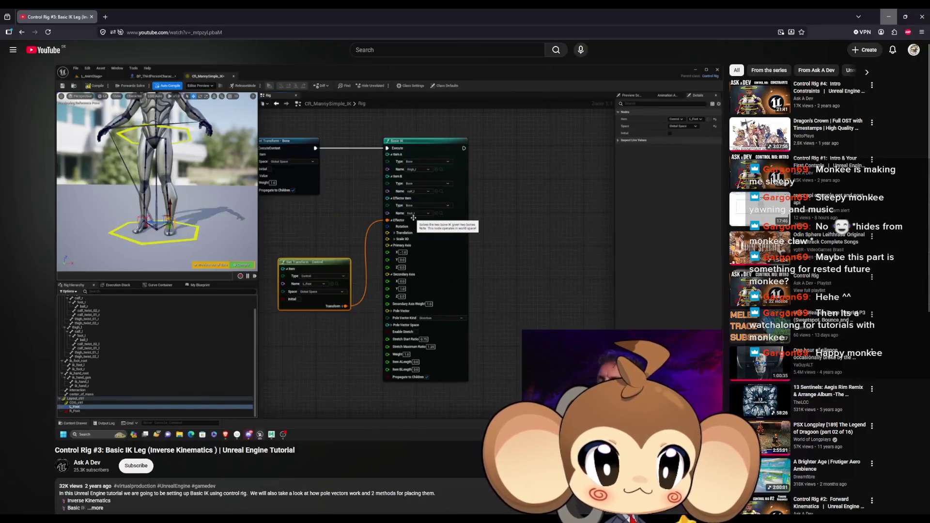
# - Play the tutorial to about 13:34, pause it, and return to the Control Rig editor
pyautogui.click(427, 321)
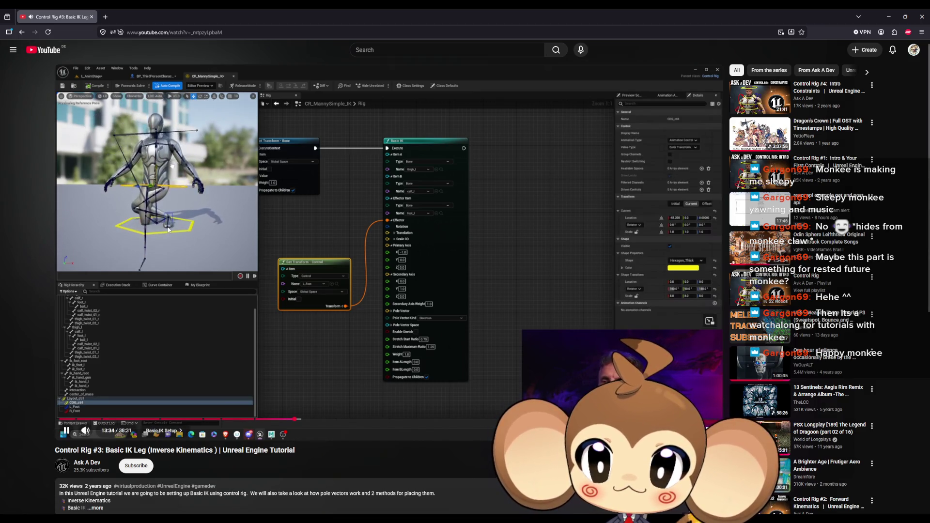
pyautogui.click(160, 162)
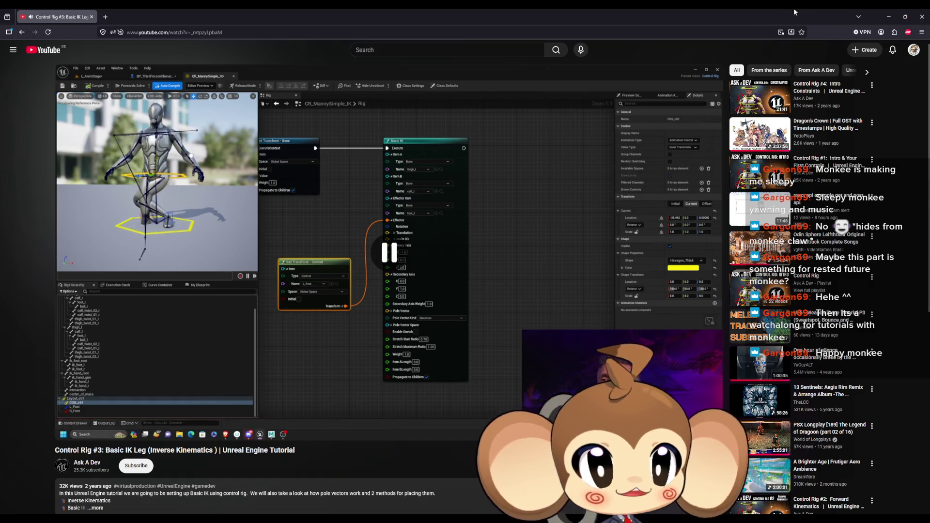
pyautogui.hotkey('alt', 'Tab')
pyautogui.scroll(-2, 461, 318)
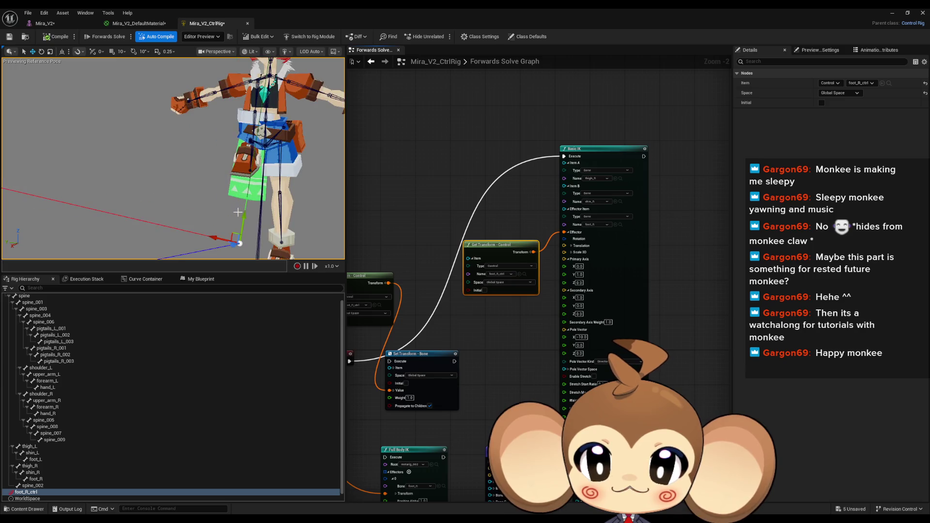
pyautogui.scroll(2, 78, 373)
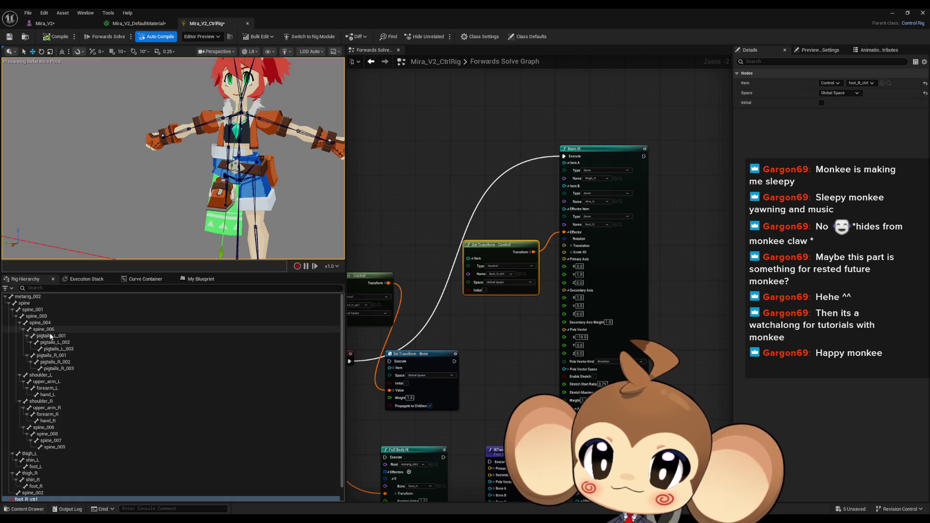
# - Select the spine bone in the Rig Hierarchy and pan to the Forwards Solve node
pyautogui.click(239, 178)
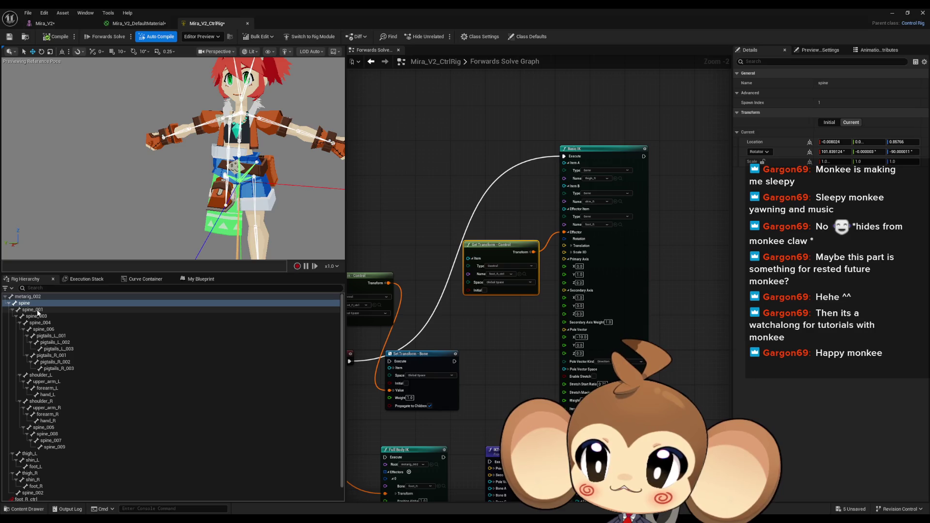
pyautogui.moveTo(429, 229)
pyautogui.mouseDown()
pyautogui.moveTo(575, 158)
pyautogui.moveTo(412, 273)
pyautogui.moveTo(446, 293)
pyautogui.mouseUp()
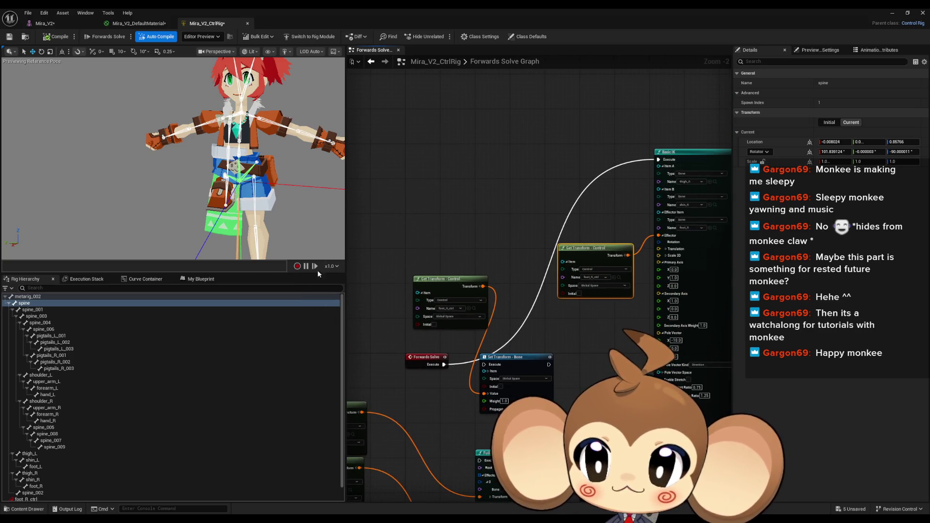
# - Create a new control, spine_ctrl, on the spine bone
pyautogui.rightClick(27, 309)
pyautogui.moveTo(111, 95)
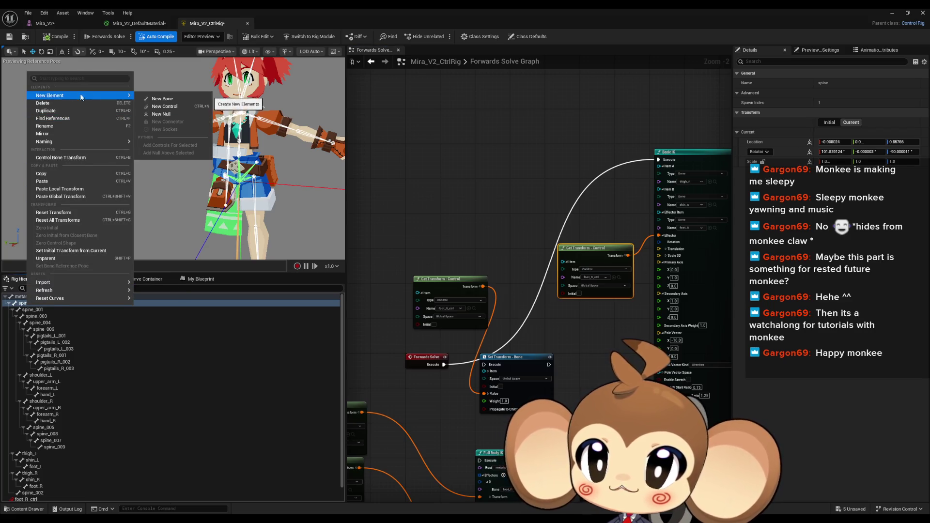
pyautogui.click(184, 108)
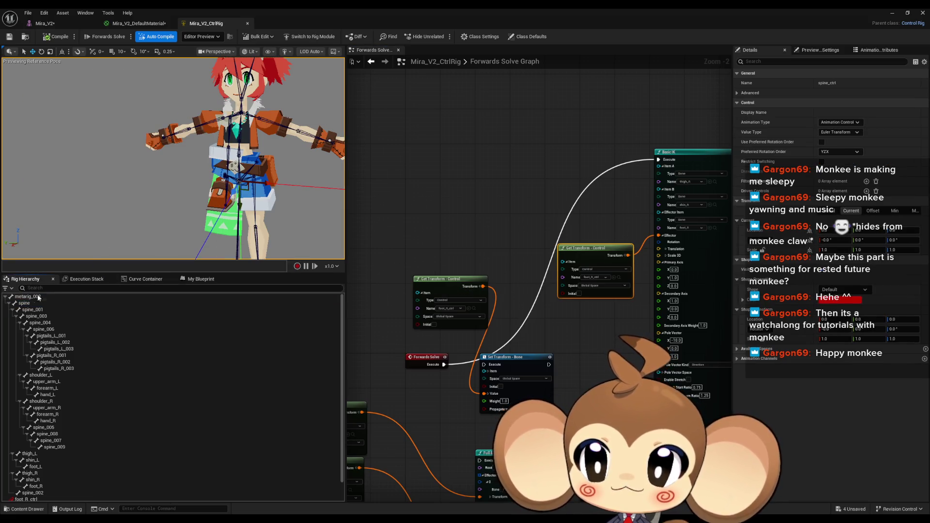
# - Add a spine_ctrl Get Transform and a spine bone Set Transform node, and wire them together
pyautogui.scroll(-2, 82, 422)
pyautogui.click(42, 486)
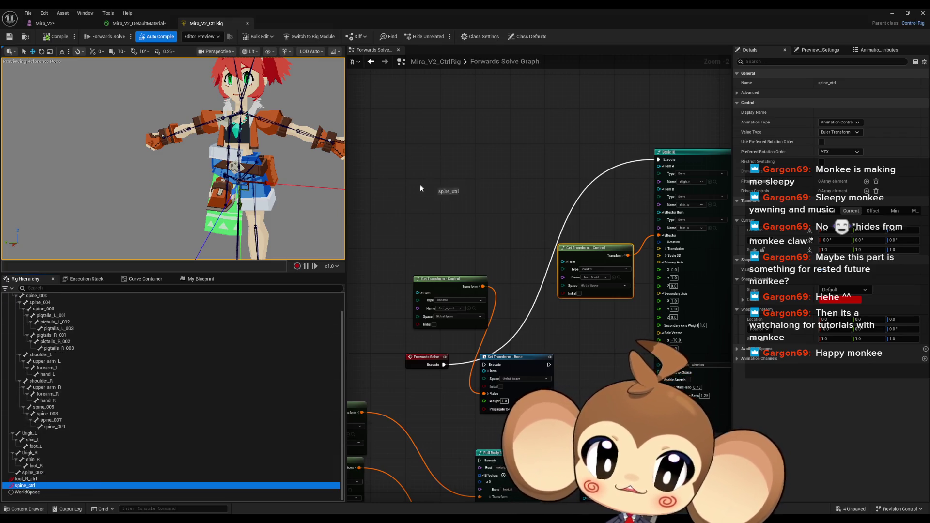
pyautogui.moveTo(421, 186); pyautogui.dragTo(412, 194)
pyautogui.click(406, 206)
pyautogui.scroll(2, 82, 388)
pyautogui.moveTo(24, 303)
pyautogui.mouseDown()
pyautogui.moveTo(482, 181)
pyautogui.moveTo(484, 192)
pyautogui.moveTo(456, 193)
pyautogui.moveTo(491, 221)
pyautogui.mouseUp()
pyautogui.click(500, 208)
pyautogui.scroll(2, 485, 209)
pyautogui.moveTo(491, 182); pyautogui.dragTo(431, 415)
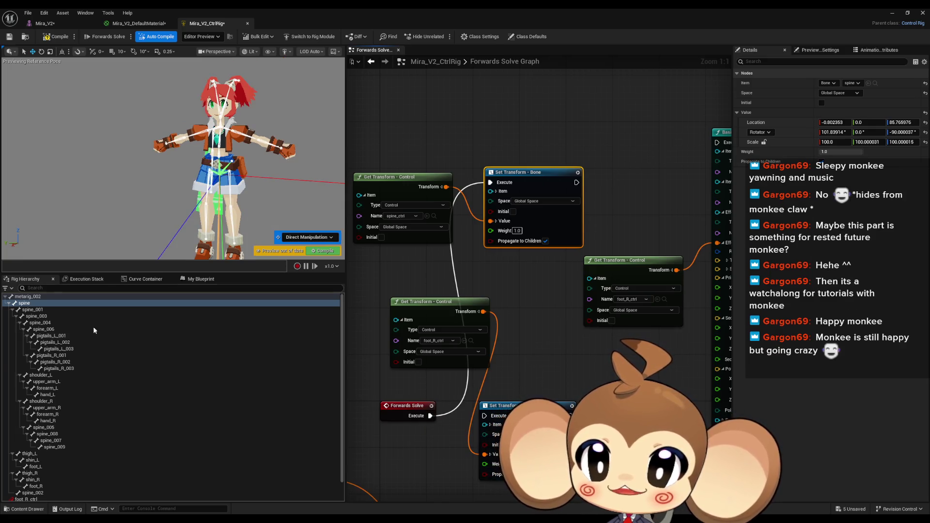
# - Test-move spine_ctrl in the viewport, then undo the move
pyautogui.scroll(-2, 33, 479)
pyautogui.click(33, 485)
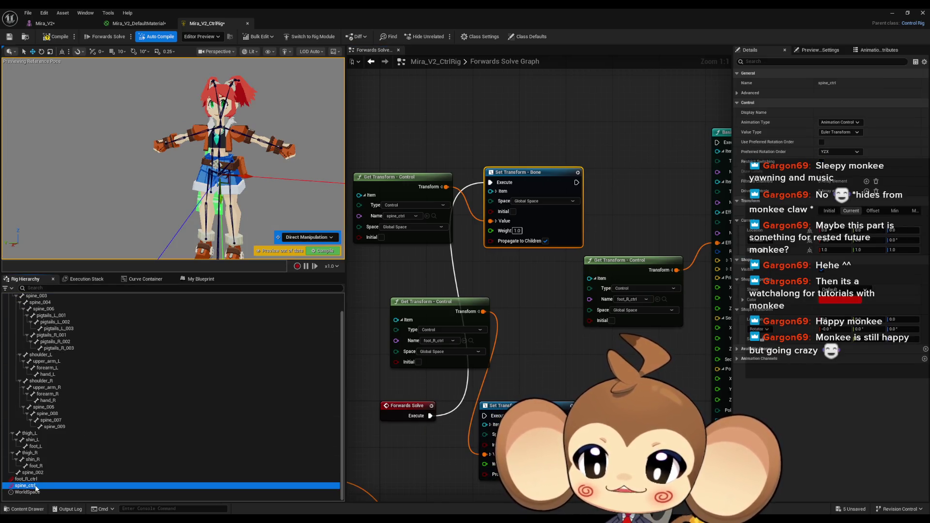
pyautogui.moveTo(250, 178)
pyautogui.mouseDown()
pyautogui.moveTo(228, 180)
pyautogui.moveTo(230, 191)
pyautogui.mouseUp()
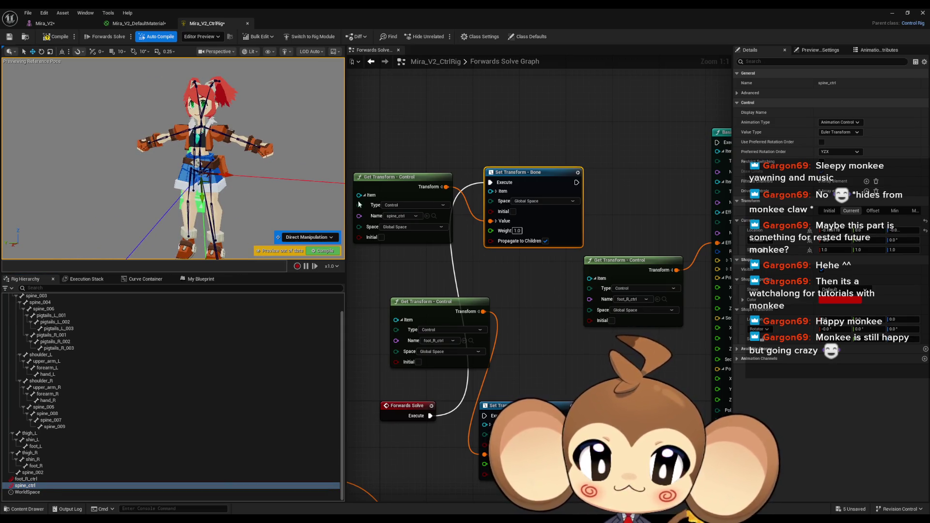
pyautogui.hotkey('ctrl', 'z')
# - Chain the spine Set Transform into Basic IK's execution and verify the spine follows spine_ctrl
pyautogui.moveTo(577, 183); pyautogui.dragTo(717, 142)
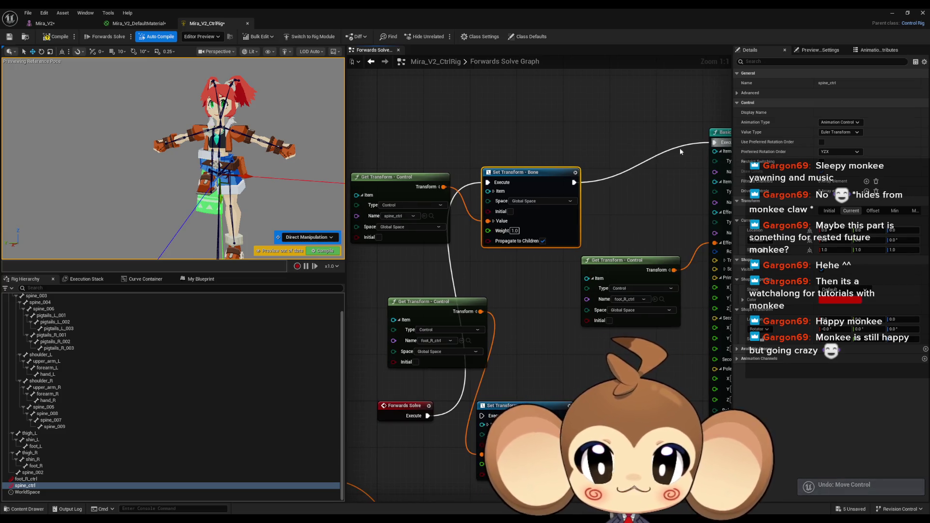
pyautogui.moveTo(223, 190)
pyautogui.mouseDown()
pyautogui.moveTo(224, 233)
pyautogui.moveTo(218, 174)
pyautogui.moveTo(220, 218)
pyautogui.moveTo(218, 194)
pyautogui.moveTo(236, 216)
pyautogui.moveTo(228, 194)
pyautogui.moveTo(223, 247)
pyautogui.moveTo(213, 203)
pyautogui.moveTo(197, 217)
pyautogui.moveTo(212, 163)
pyautogui.moveTo(217, 183)
pyautogui.moveTo(219, 176)
pyautogui.mouseUp()
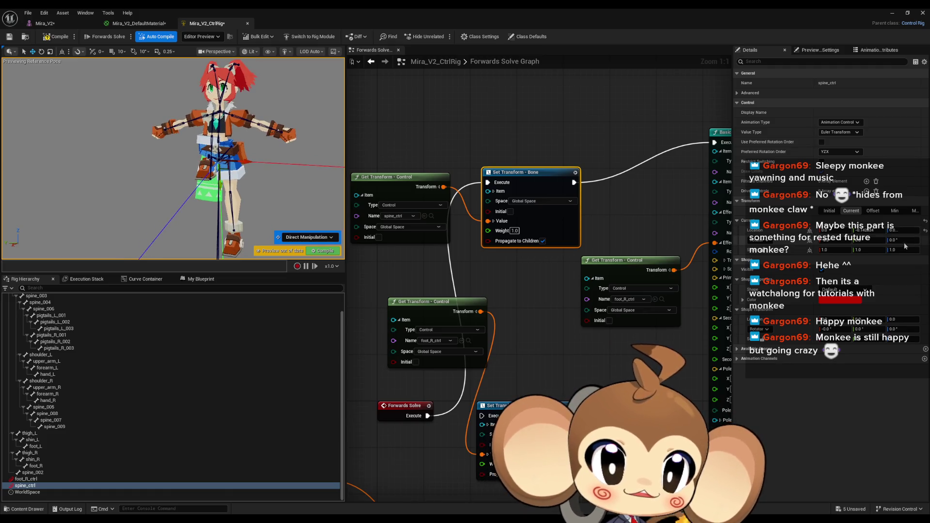
pyautogui.moveTo(590, 144); pyautogui.dragTo(473, 157)
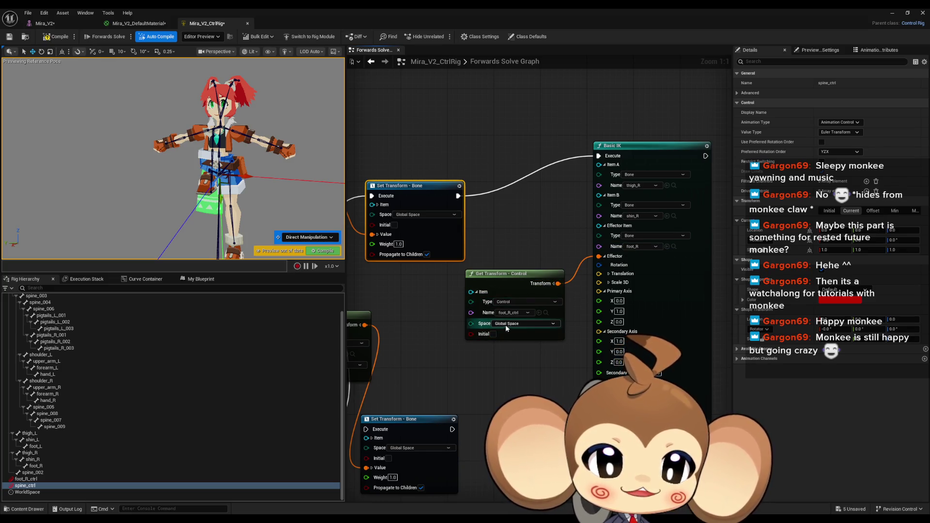
pyautogui.doubleClick(376, 8)
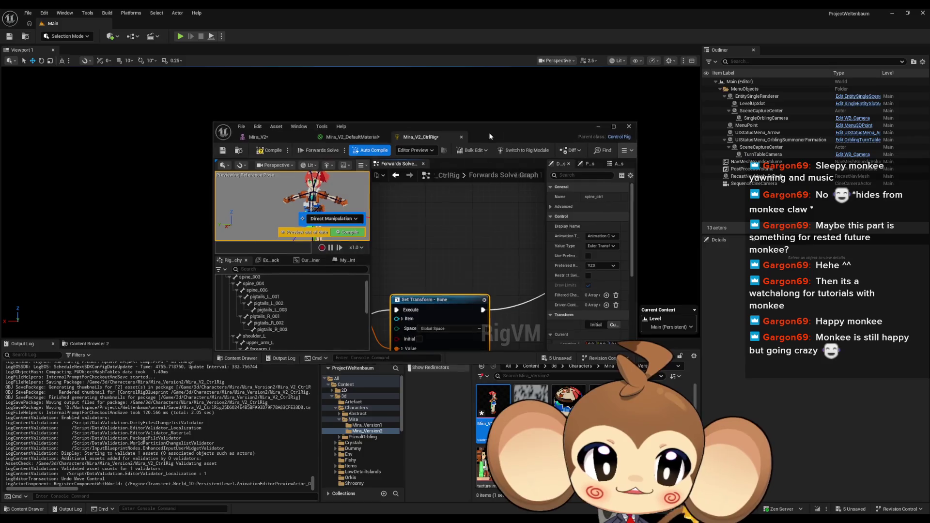
# - Maximise the rig editor, review the Basic IK tutorial, then return and select foot_R_ctrl
pyautogui.doubleClick(489, 134)
pyautogui.click(893, 13)
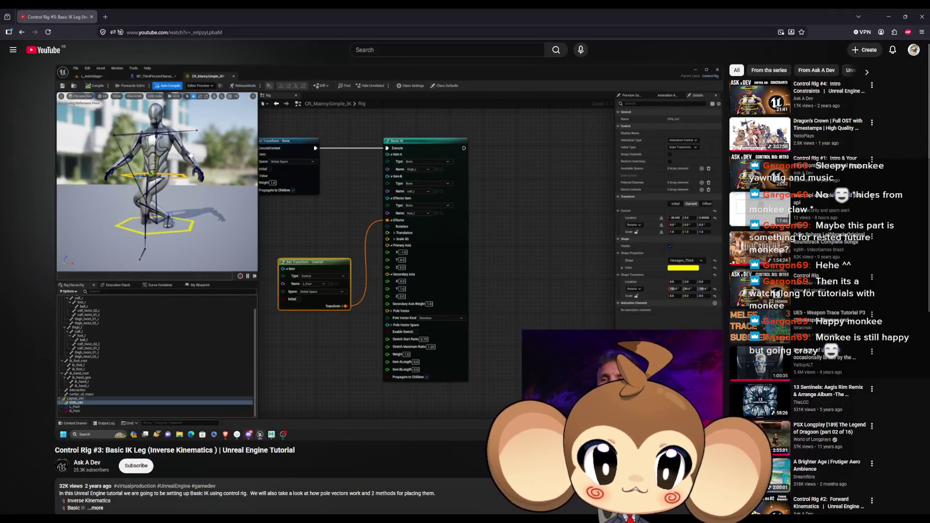
pyautogui.click(340, 485)
pyautogui.moveTo(436, 282); pyautogui.dragTo(440, 283)
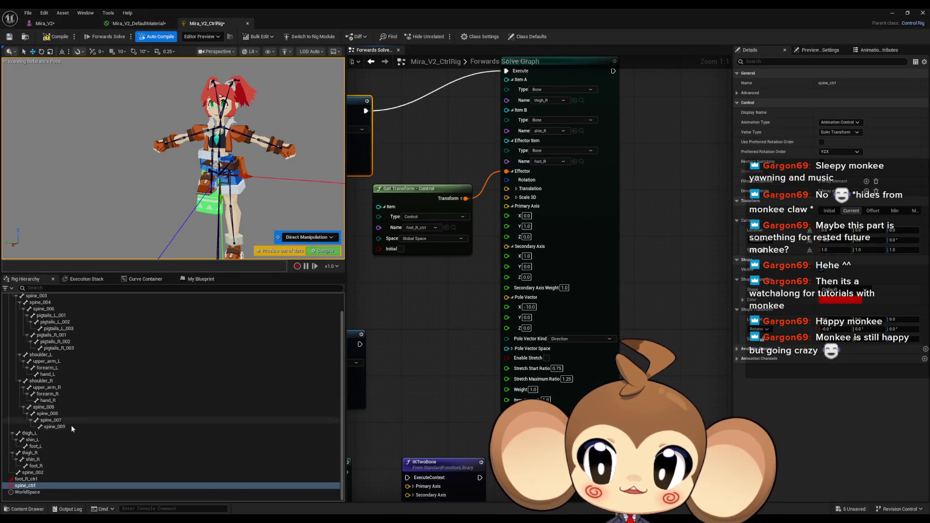
pyautogui.click(35, 479)
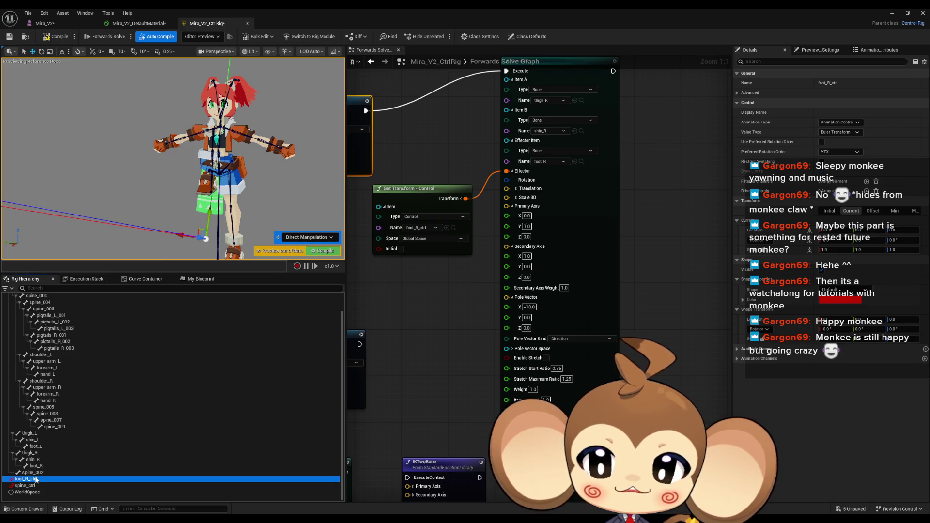
# - Drag foot_R_ctrl up and around, framing it with F, to watch the right leg bend through the IK
pyautogui.moveTo(208, 214)
pyautogui.mouseDown()
pyautogui.moveTo(217, 178)
pyautogui.moveTo(182, 218)
pyautogui.moveTo(203, 140)
pyautogui.moveTo(207, 189)
pyautogui.moveTo(165, 160)
pyautogui.moveTo(48, 171)
pyautogui.mouseUp()
pyautogui.press('f')
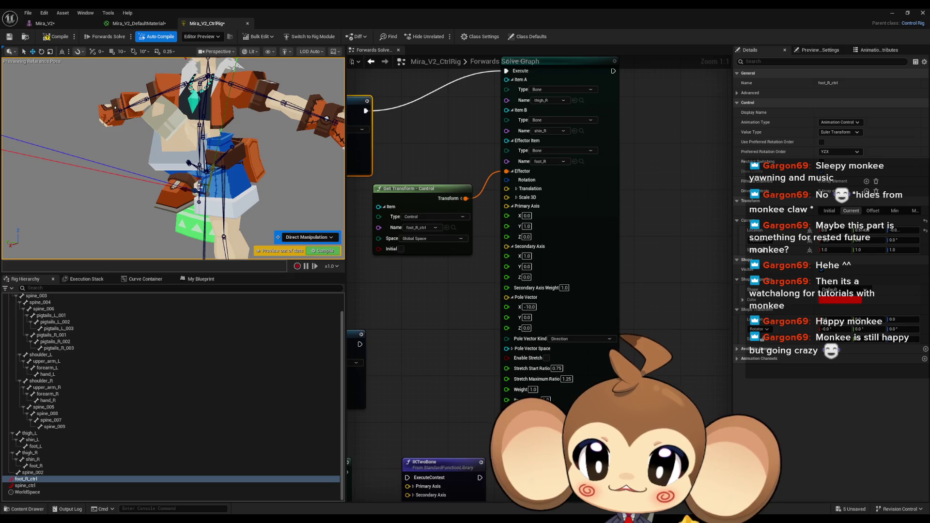
pyautogui.moveTo(181, 187)
pyautogui.mouseDown()
pyautogui.moveTo(215, 189)
pyautogui.moveTo(171, 187)
pyautogui.mouseUp()
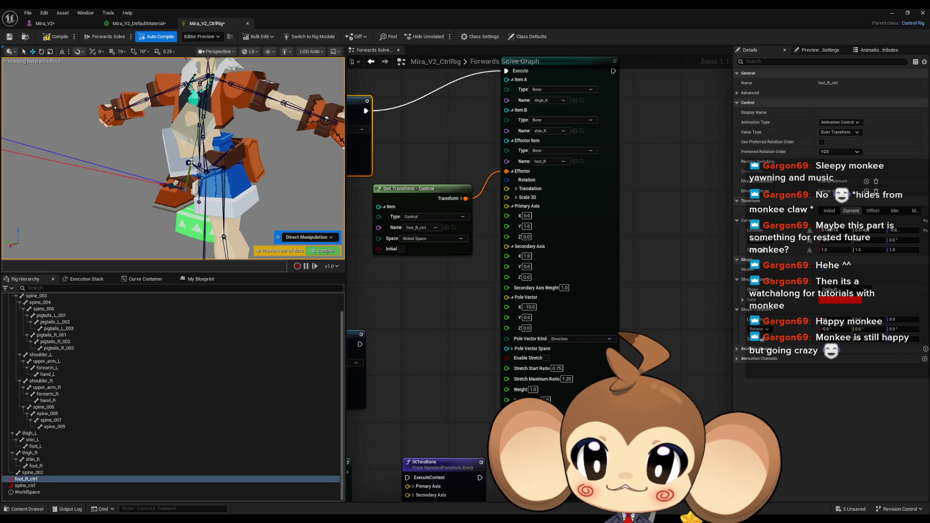
pyautogui.scroll(5, 191, 162)
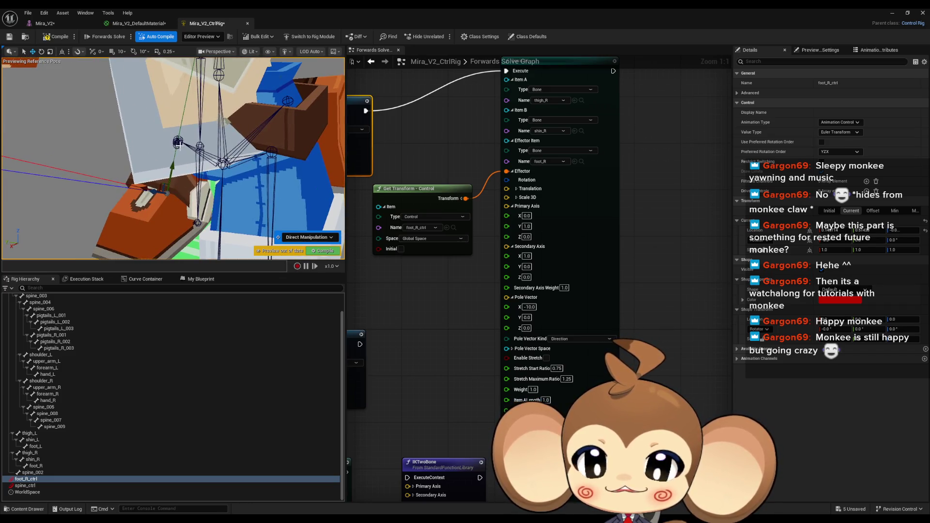
pyautogui.moveTo(145, 189)
pyautogui.mouseDown()
pyautogui.moveTo(262, 187)
pyautogui.moveTo(240, 180)
pyautogui.mouseUp()
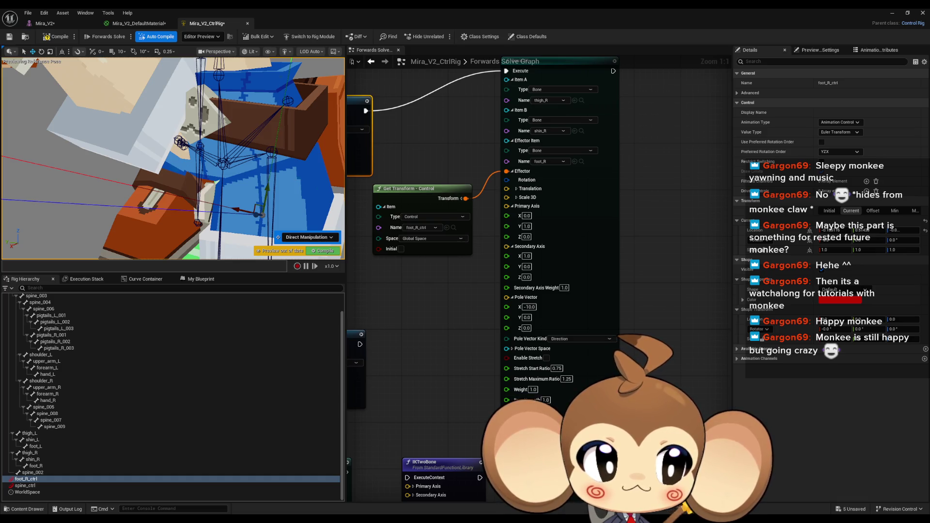
pyautogui.hotkey('alt', 'Tab')
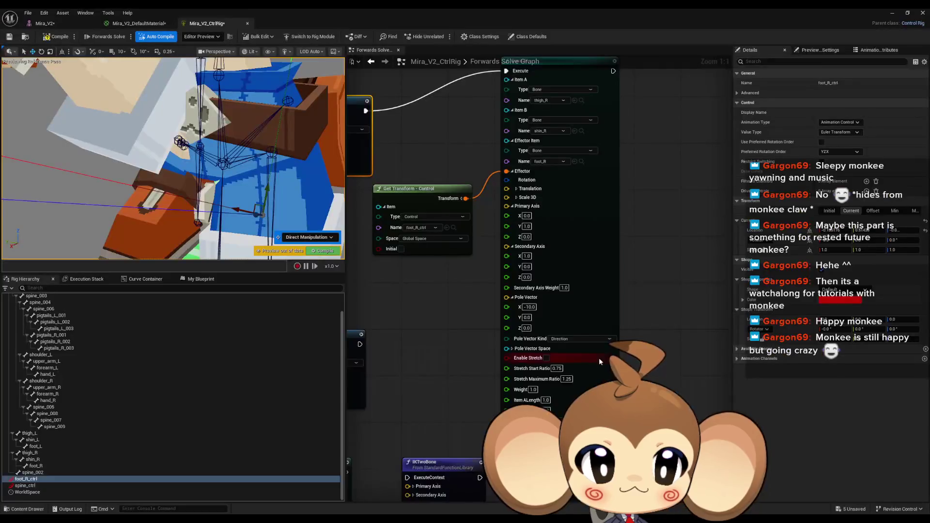
# - Set the Basic IK Item ALength to 0.0 and orbit the preview to the character's front
pyautogui.write('0')
pyautogui.press('Return')
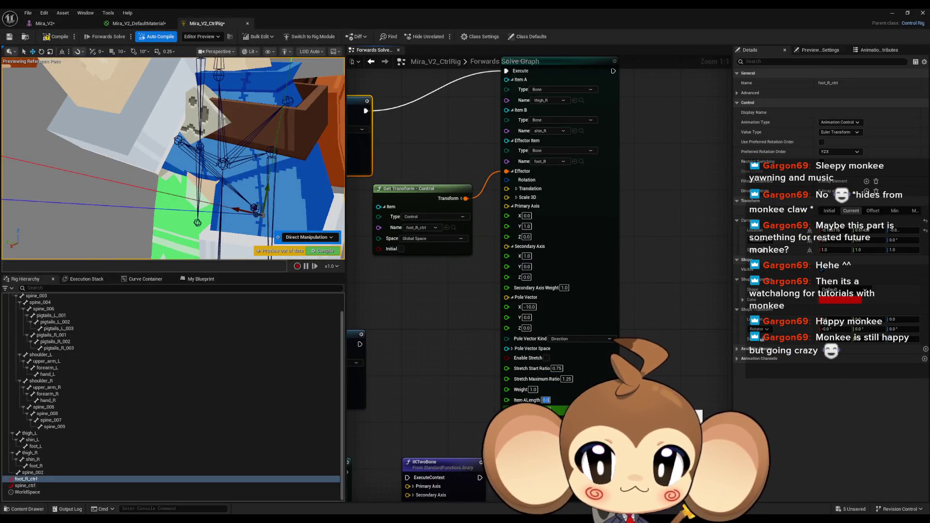
pyautogui.moveTo(364, 298); pyautogui.dragTo(384, 258)
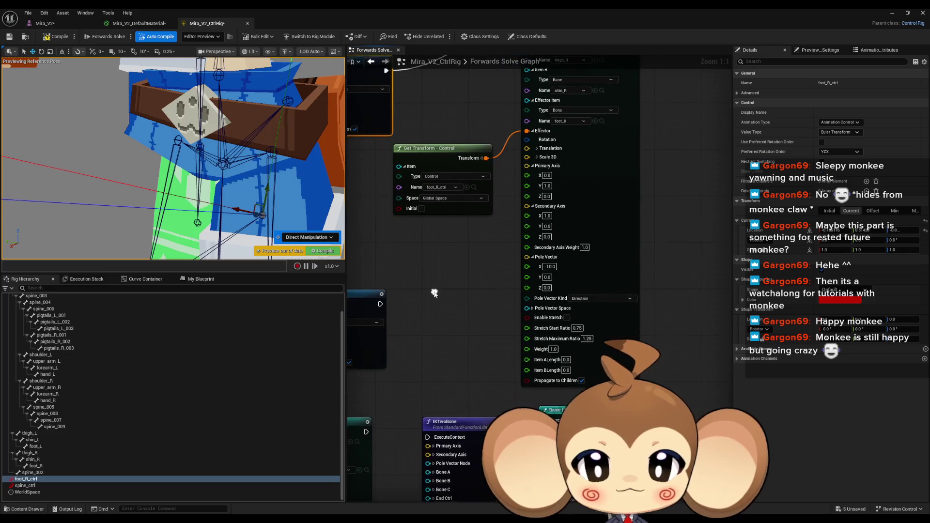
pyautogui.scroll(-5, 177, 175)
pyautogui.moveTo(177, 175)
pyautogui.mouseDown()
pyautogui.moveTo(261, 148)
pyautogui.moveTo(226, 209)
pyautogui.moveTo(201, 230)
pyautogui.moveTo(212, 226)
pyautogui.moveTo(192, 225)
pyautogui.mouseUp()
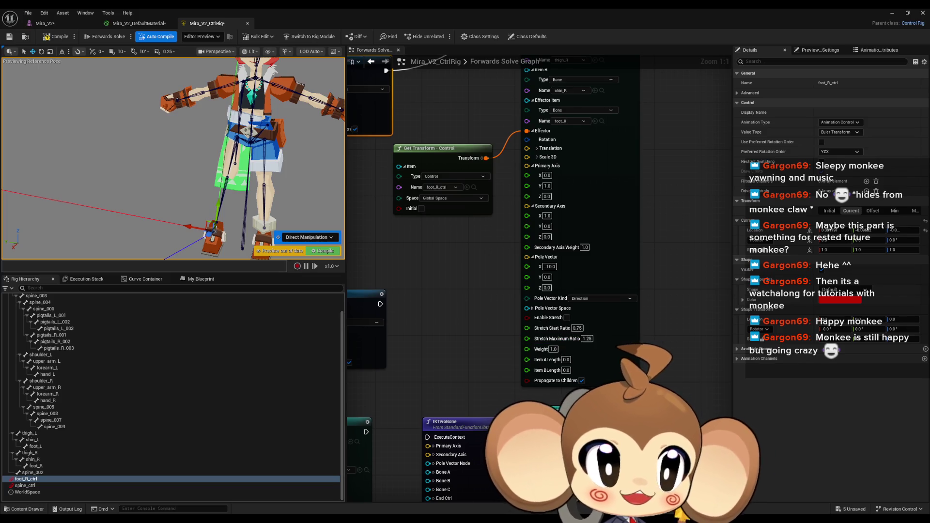
# - Check the YouTube tutorial, then restore the browser window and drag it off the editor
pyautogui.hotkey('alt', 'Tab')
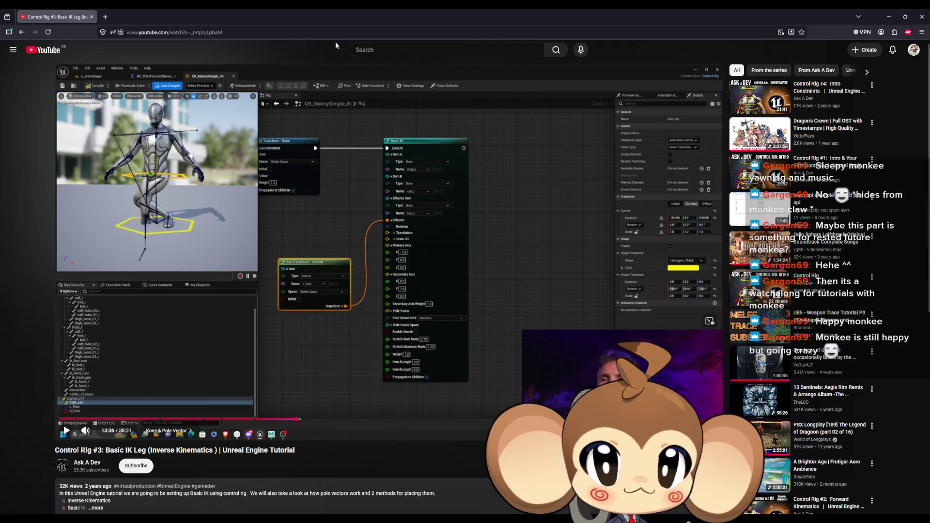
pyautogui.doubleClick(279, 7)
pyautogui.moveTo(362, 196); pyautogui.dragTo(929, 146)
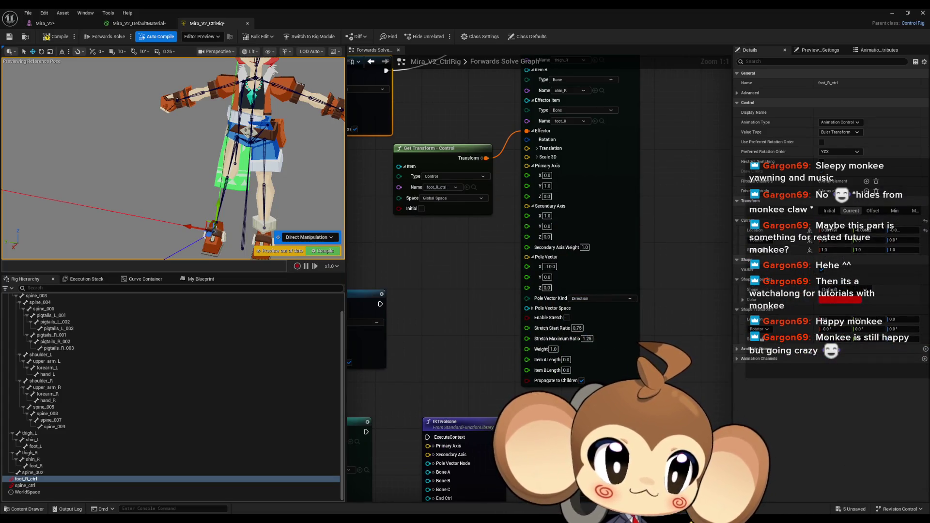
# - Pan the graph across the Basic IK node and zoom the preview onto the legs
pyautogui.moveTo(511, 293); pyautogui.dragTo(418, 290)
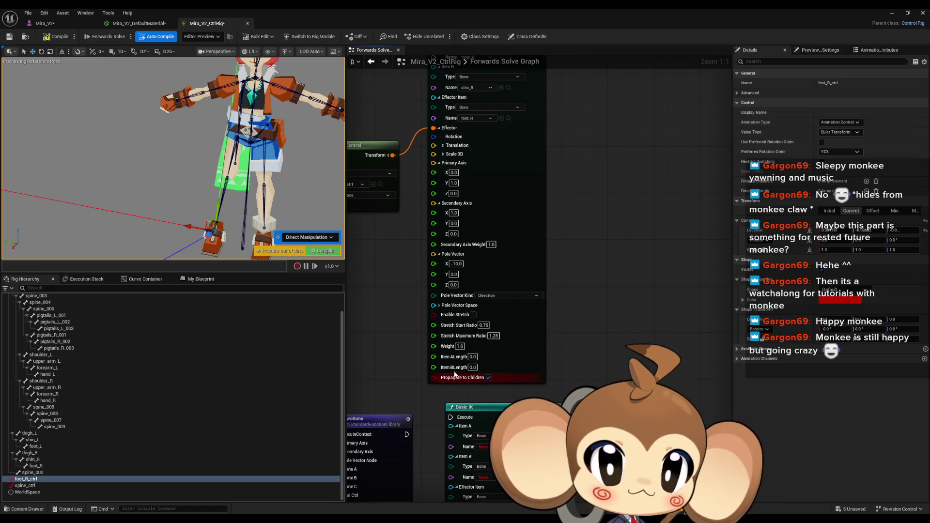
pyautogui.moveTo(455, 369); pyautogui.dragTo(429, 329)
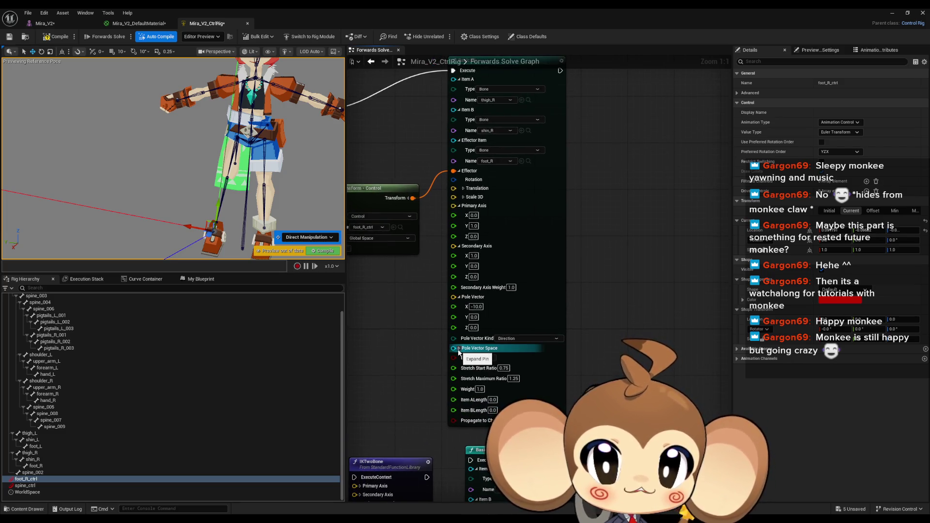
pyautogui.moveTo(194, 145)
pyautogui.mouseDown()
pyautogui.moveTo(170, 170)
pyautogui.moveTo(208, 205)
pyautogui.mouseUp()
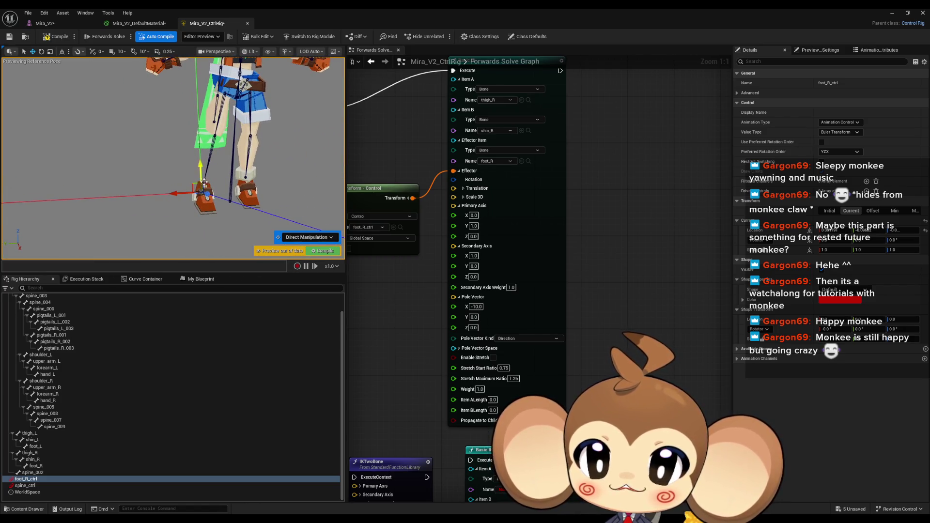
# - Raise and lower foot_R_ctrl to check how the right knee bends
pyautogui.moveTo(201, 171)
pyautogui.mouseDown()
pyautogui.moveTo(208, 121)
pyautogui.moveTo(211, 160)
pyautogui.mouseUp()
pyautogui.scroll(-3, 212, 158)
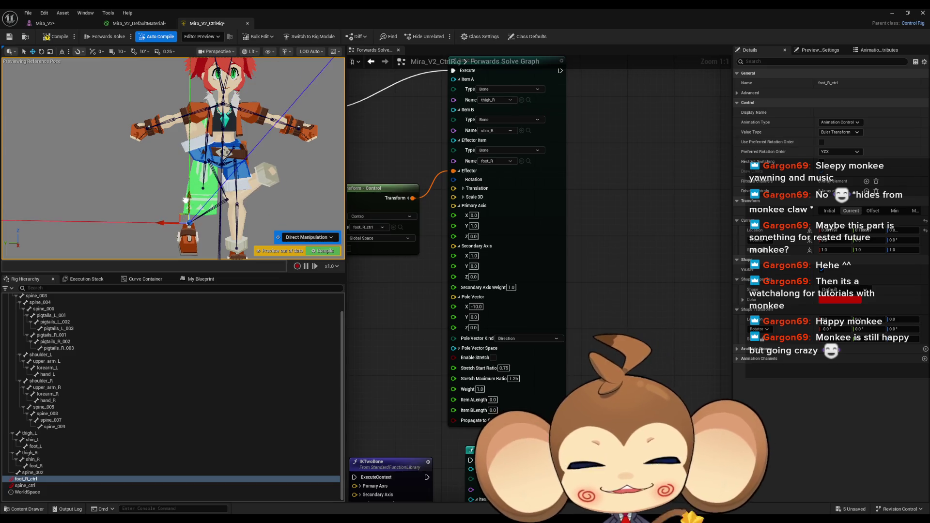
pyautogui.moveTo(186, 200); pyautogui.dragTo(184, 199)
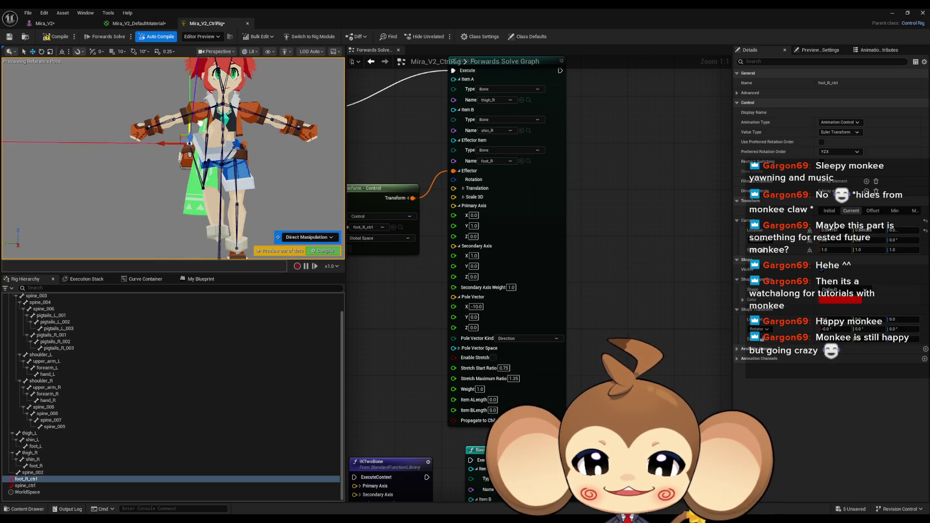
pyautogui.moveTo(206, 94); pyautogui.dragTo(211, 91)
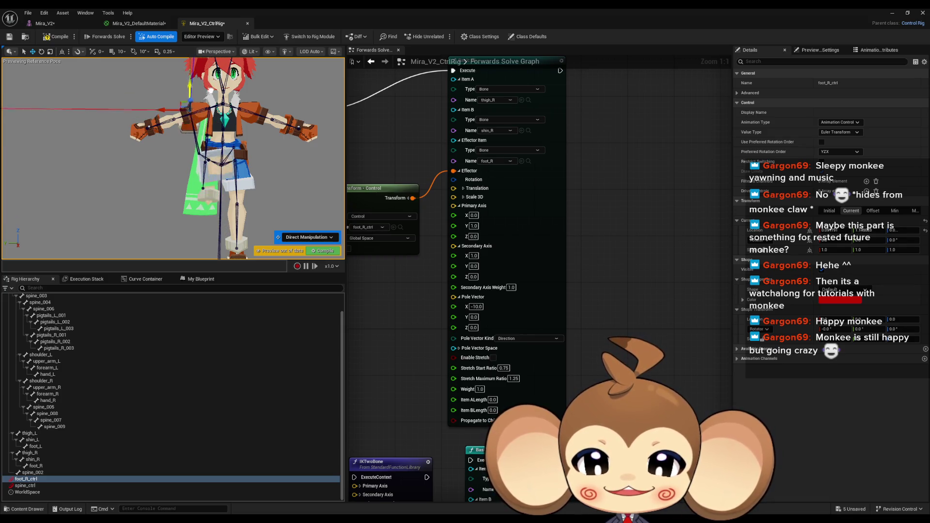
pyautogui.moveTo(202, 127); pyautogui.dragTo(192, 174)
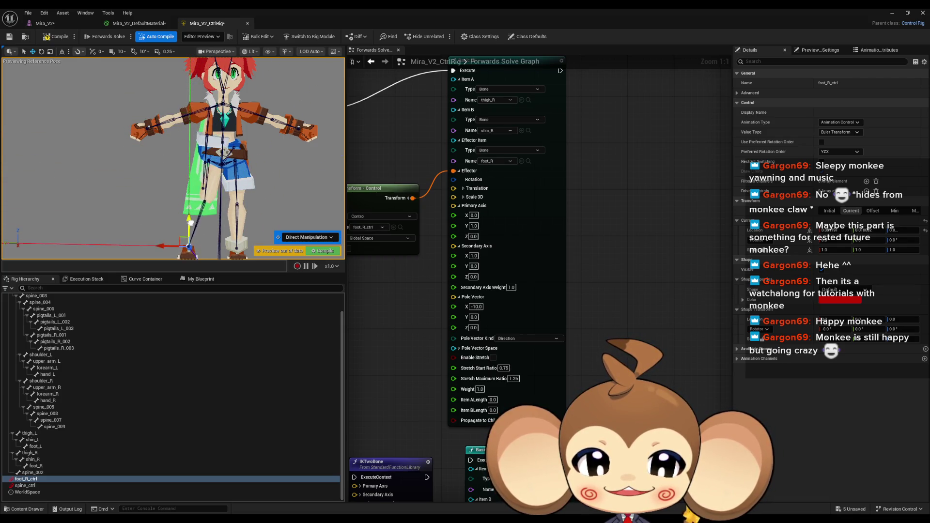
pyautogui.moveTo(191, 190); pyautogui.dragTo(182, 205)
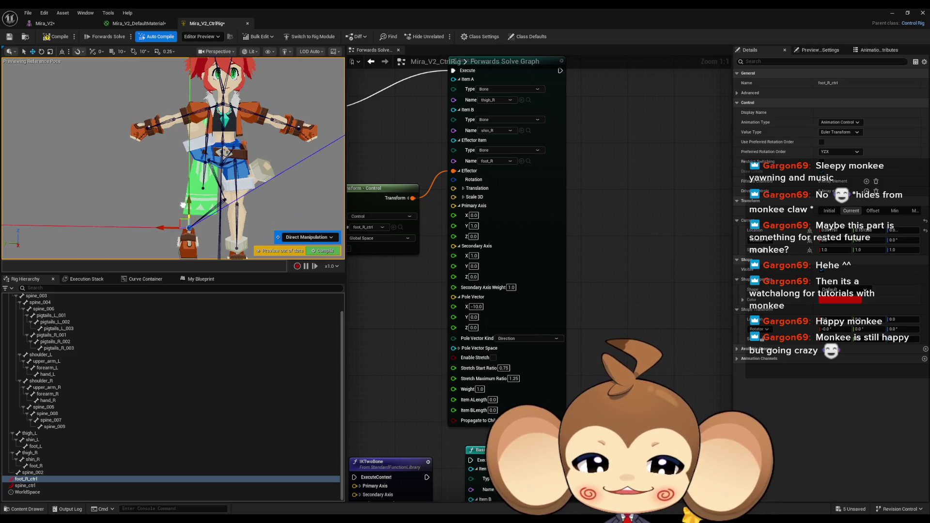
pyautogui.click(479, 307)
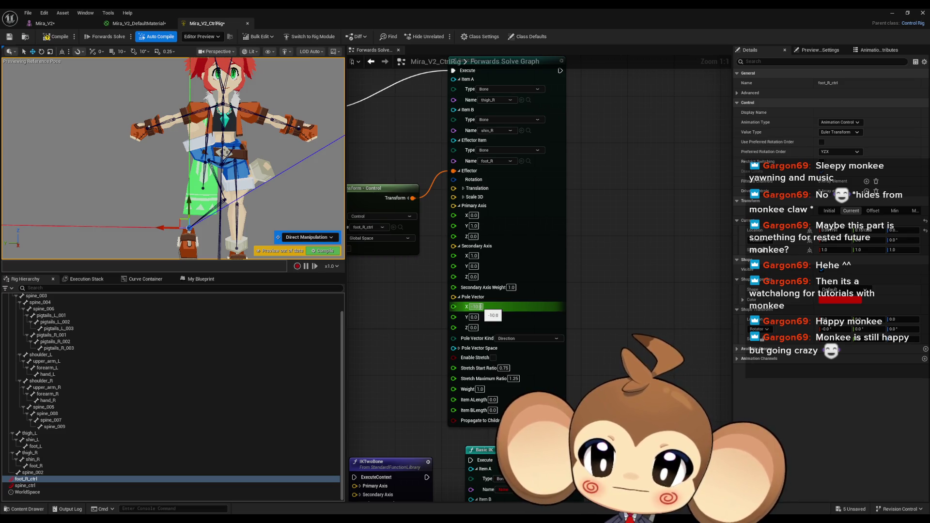
# - Set the Basic IK Pole Vector to X 100.0 and Y 10.0
pyautogui.press('Return')
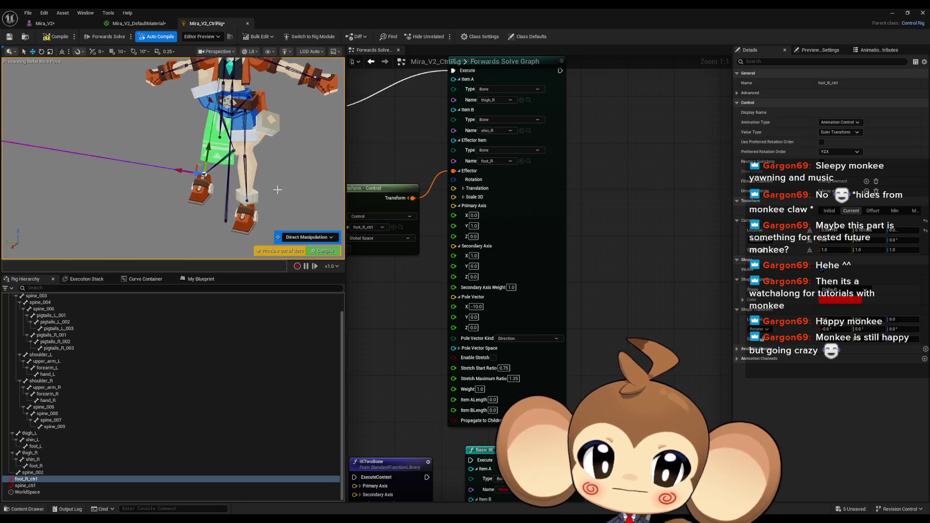
pyautogui.click(477, 306)
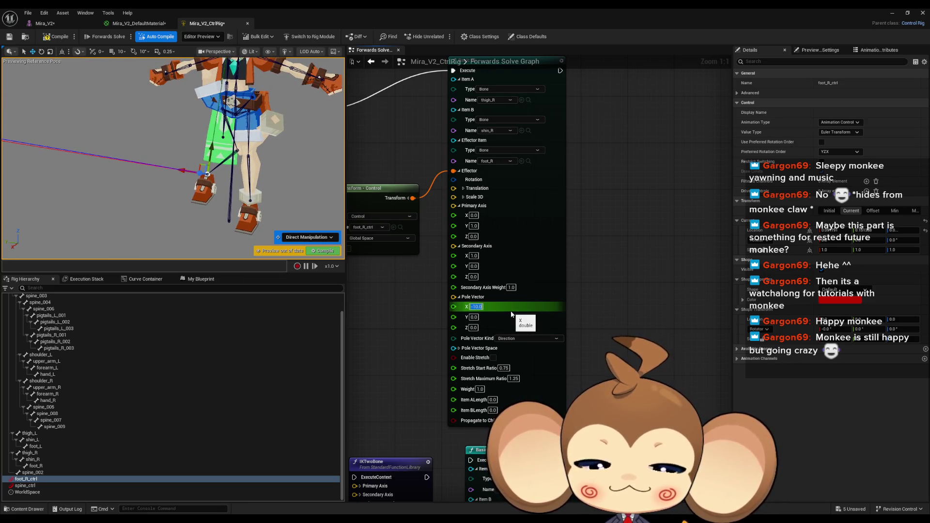
pyautogui.write('10')
pyautogui.press('Return')
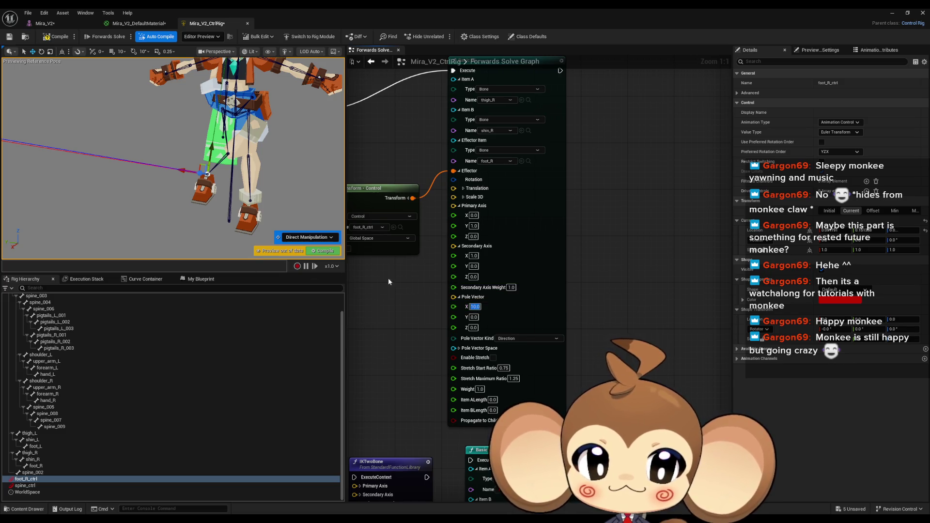
pyautogui.press('BackSpace')
pyautogui.press('Return')
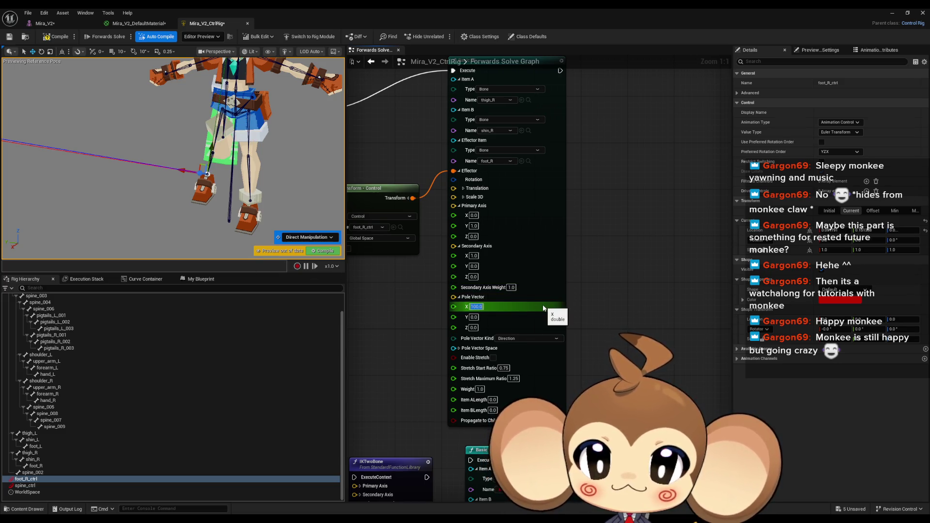
pyautogui.click(473, 318)
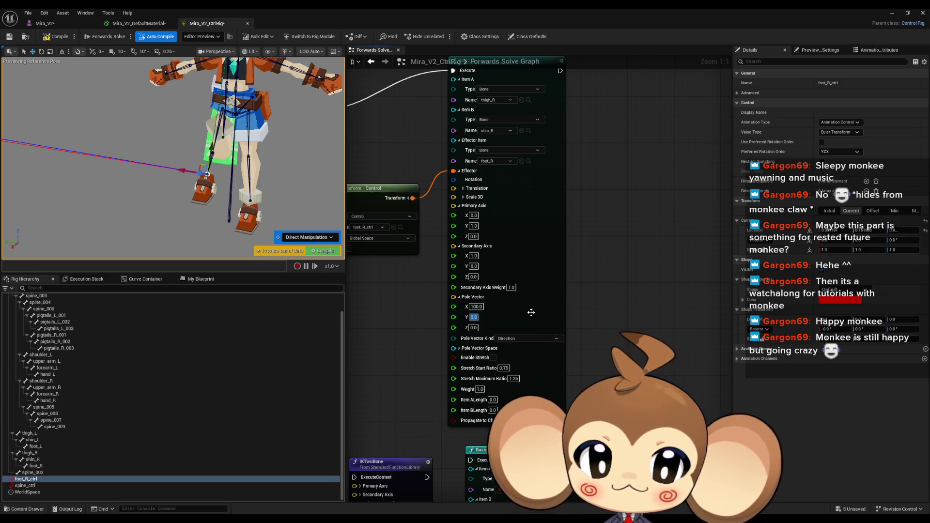
pyautogui.write('10')
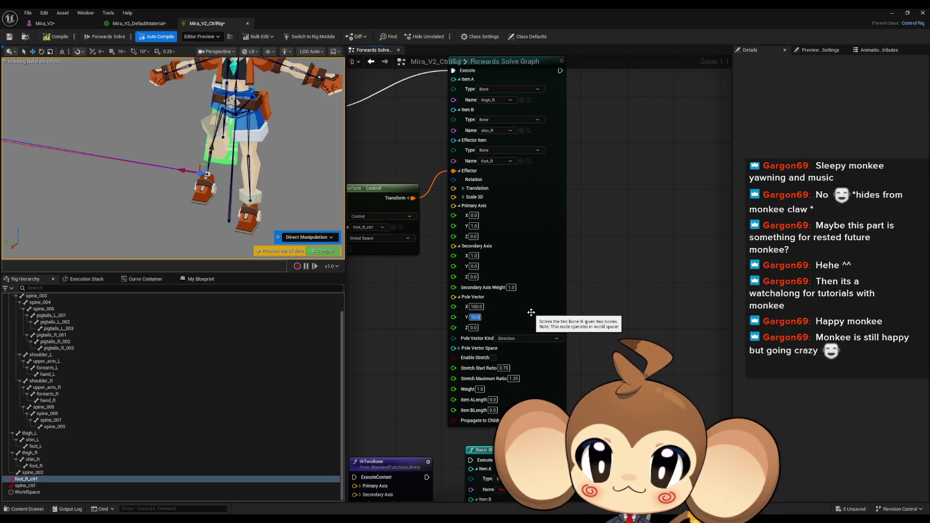
pyautogui.press('Return')
# - Drag foot_R_ctrl sideways and down to test the leg with the new pole vector
pyautogui.scroll(5, 190, 210)
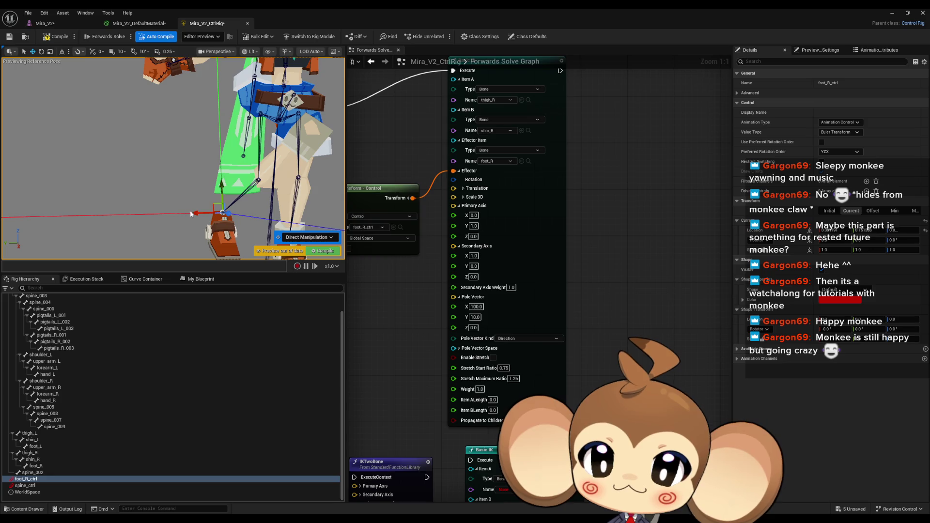
pyautogui.moveTo(191, 213)
pyautogui.mouseDown()
pyautogui.moveTo(223, 213)
pyautogui.moveTo(172, 209)
pyautogui.moveTo(183, 211)
pyautogui.mouseUp()
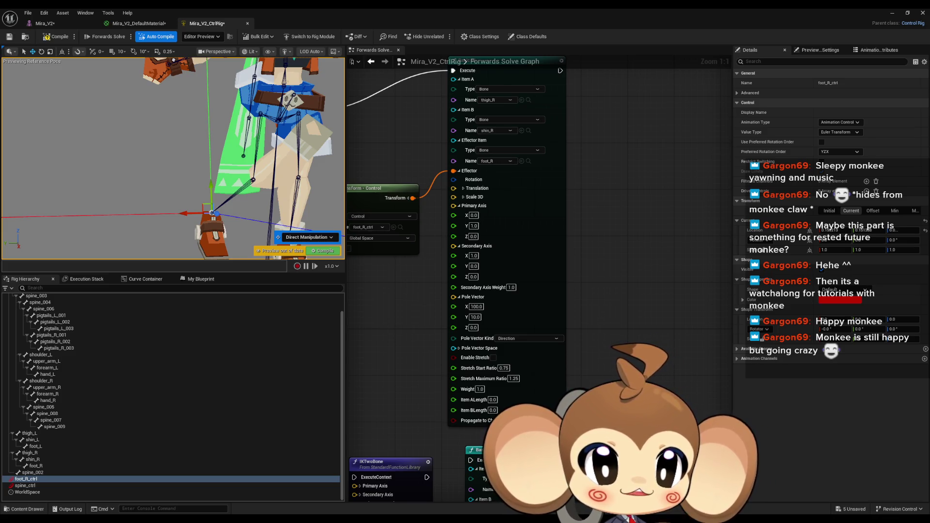
pyautogui.moveTo(212, 212)
pyautogui.mouseDown()
pyautogui.moveTo(189, 213)
pyautogui.moveTo(235, 169)
pyautogui.moveTo(160, 174)
pyautogui.moveTo(194, 164)
pyautogui.moveTo(200, 80)
pyautogui.moveTo(200, 204)
pyautogui.moveTo(203, 103)
pyautogui.moveTo(198, 160)
pyautogui.moveTo(194, 113)
pyautogui.moveTo(195, 128)
pyautogui.mouseUp()
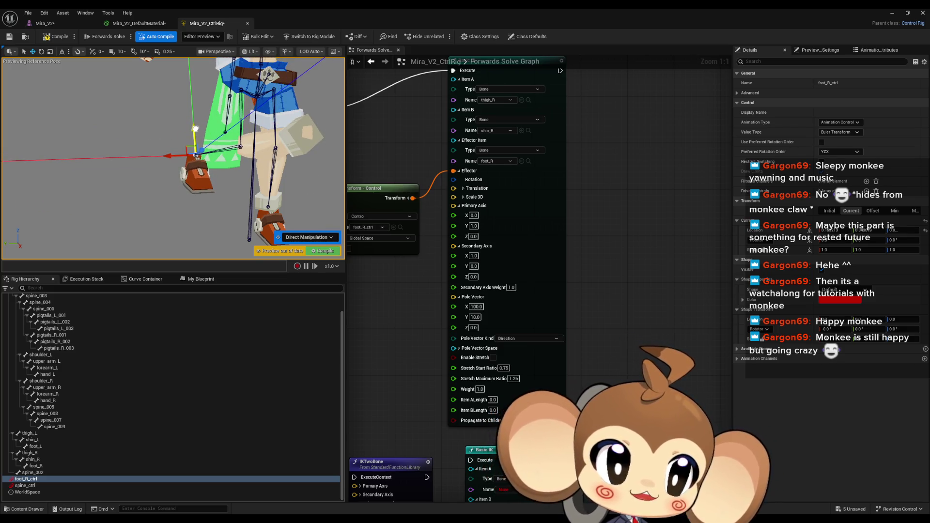
pyautogui.moveTo(194, 128)
pyautogui.mouseDown()
pyautogui.moveTo(202, 161)
pyautogui.moveTo(196, 127)
pyautogui.moveTo(196, 145)
pyautogui.moveTo(194, 137)
pyautogui.moveTo(172, 145)
pyautogui.mouseUp()
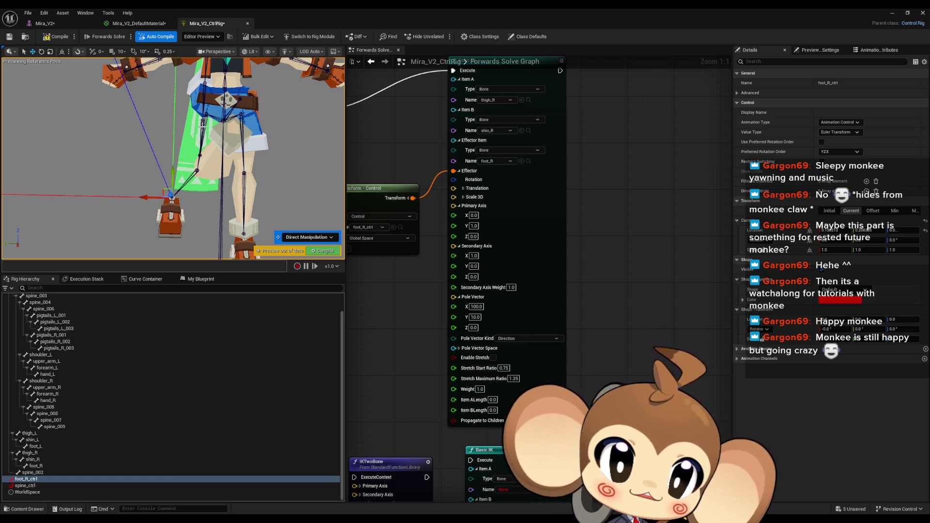
# - Set Item ALength and Item BLength both to 100
pyautogui.click(493, 399)
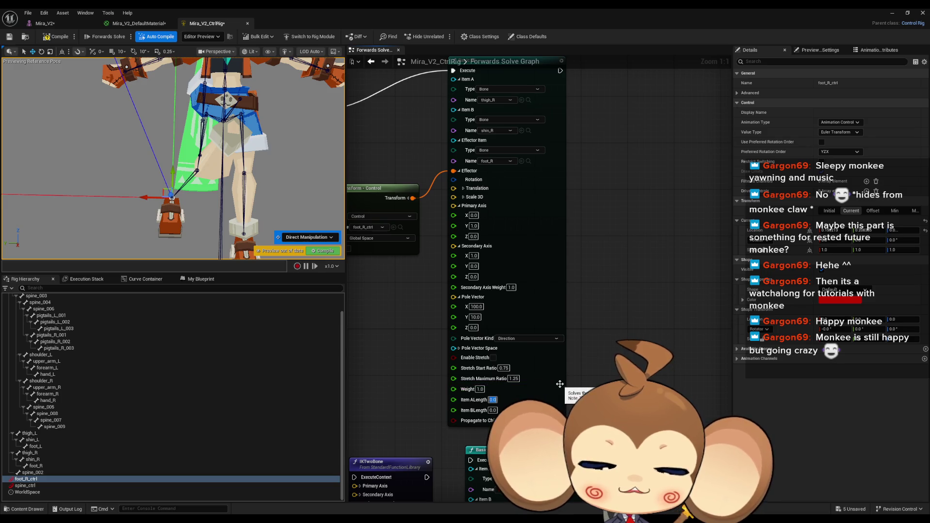
pyautogui.write('00')
pyautogui.press('Tab')
pyautogui.write('100')
pyautogui.press('Return')
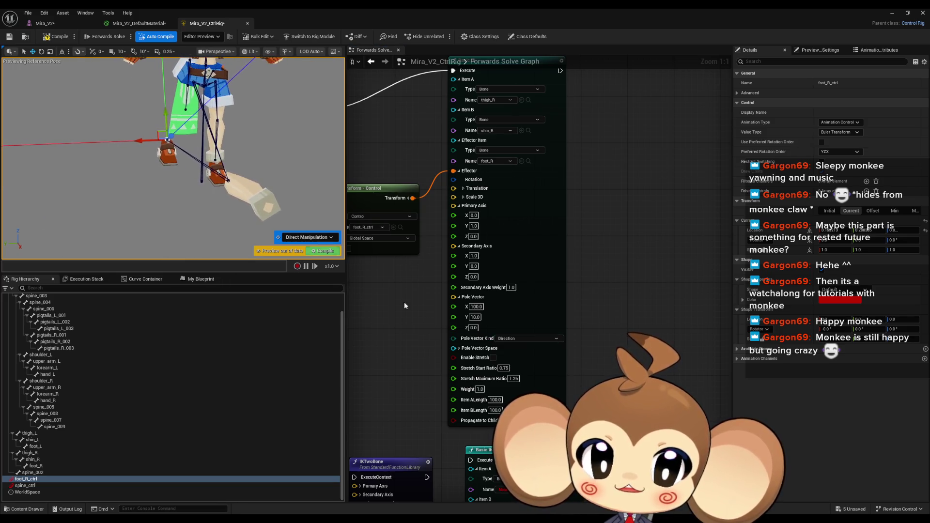
# - Change Item ALength and Item BLength to -100 and pull the view back to inspect the leg
pyautogui.click(499, 400)
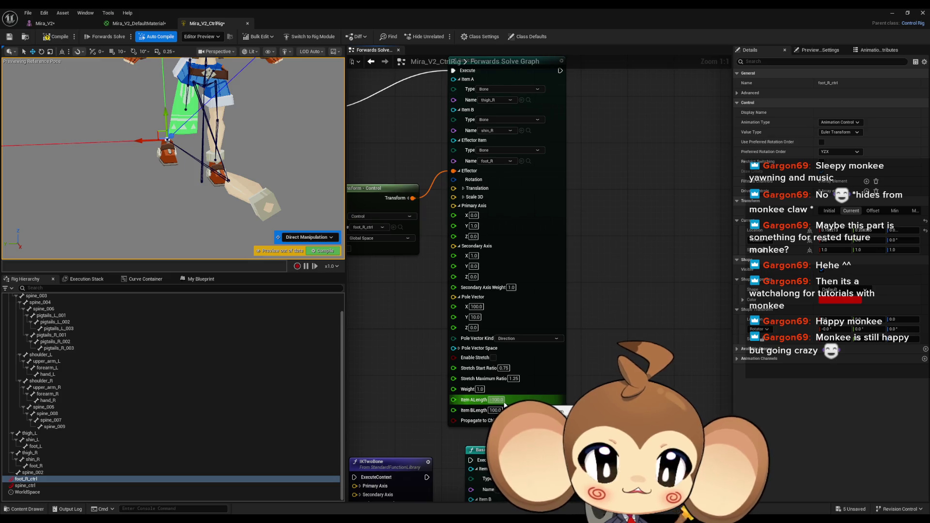
pyautogui.press('Tab')
pyautogui.write('-100.0')
pyautogui.moveTo(161, 162)
pyautogui.mouseDown()
pyautogui.moveTo(161, 175)
pyautogui.moveTo(174, 163)
pyautogui.moveTo(143, 166)
pyautogui.mouseUp()
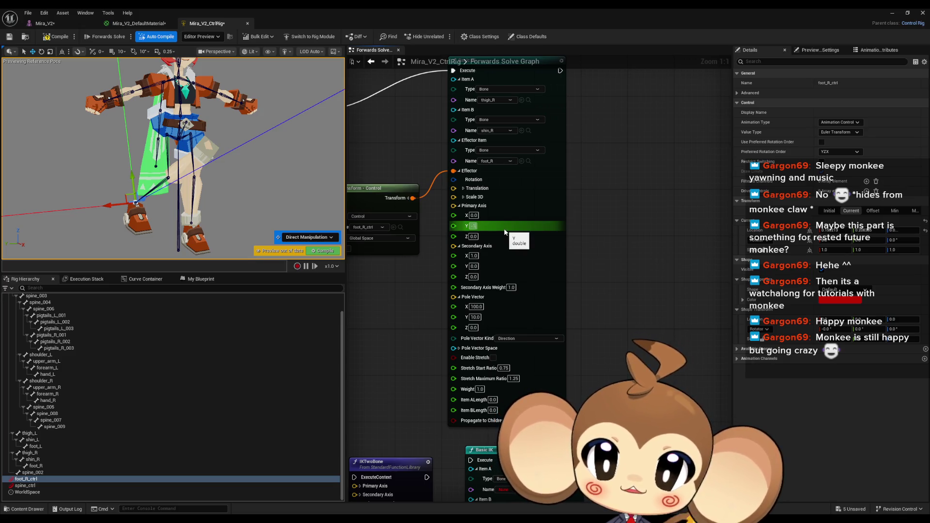
# - Commit Primary Axis Y as -1, making the Basic IK Primary Axis (0, -1, 0)
pyautogui.press('Return')
pyautogui.scroll(3, 173, 158)
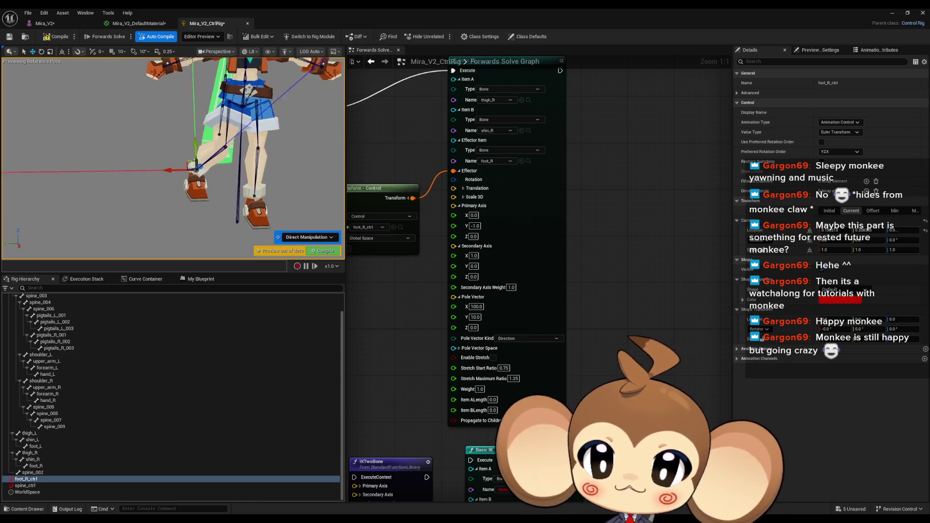
pyautogui.scroll(4, 197, 168)
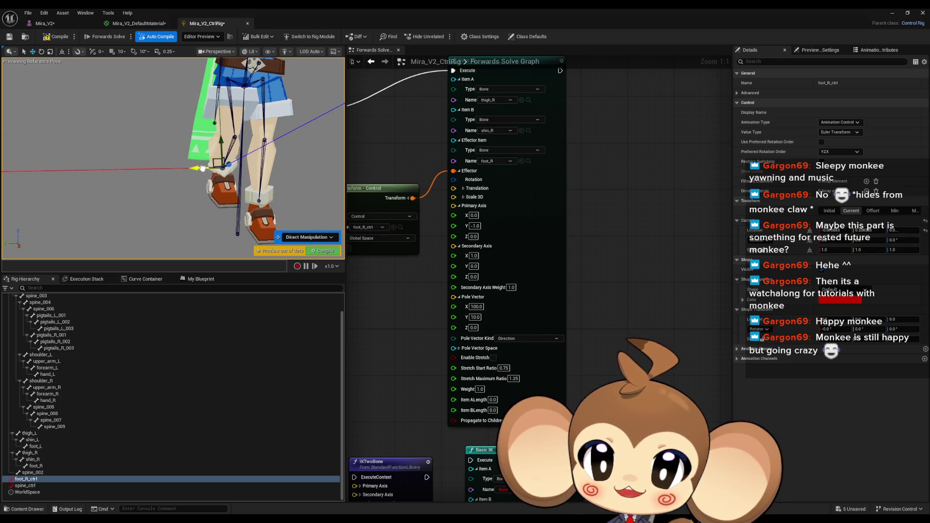
pyautogui.scroll(5, 203, 168)
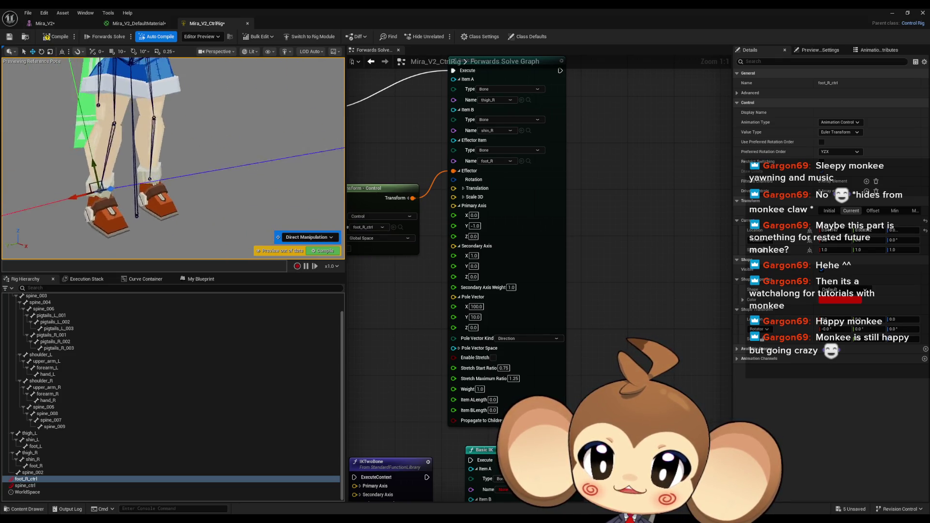
pyautogui.scroll(5, 203, 180)
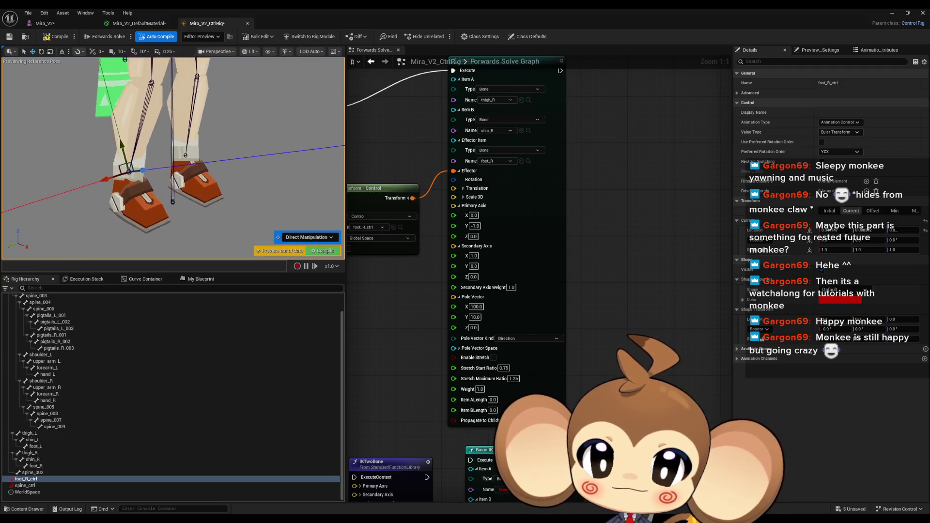
pyautogui.scroll(-2, 146, 121)
# - Switch the gizmo to world space and move foot_R_ctrl under the other leg and upward
pyautogui.click(65, 54)
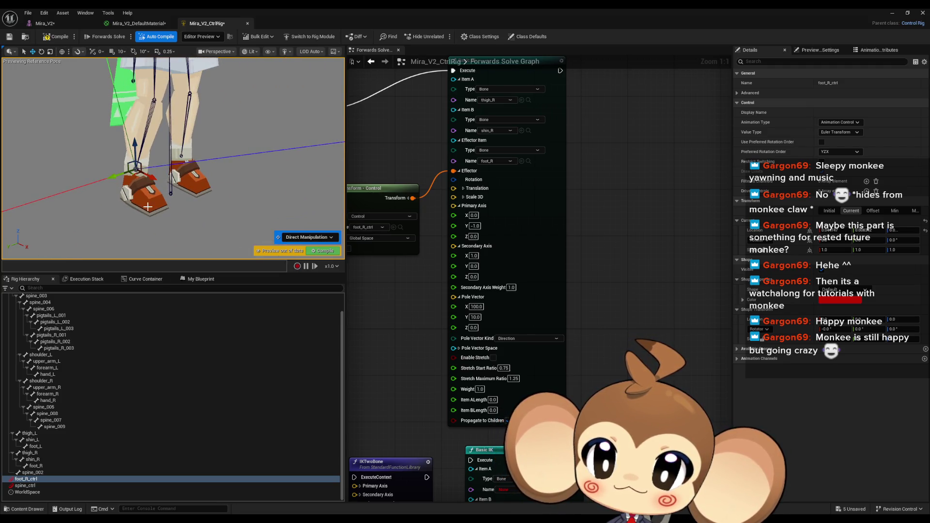
pyautogui.moveTo(154, 179)
pyautogui.mouseDown()
pyautogui.moveTo(162, 160)
pyautogui.moveTo(148, 194)
pyautogui.moveTo(143, 184)
pyautogui.moveTo(171, 188)
pyautogui.mouseUp()
pyautogui.moveTo(153, 173)
pyautogui.mouseDown()
pyautogui.moveTo(203, 206)
pyautogui.moveTo(173, 203)
pyautogui.mouseUp()
pyautogui.moveTo(154, 156)
pyautogui.mouseDown()
pyautogui.moveTo(155, 129)
pyautogui.moveTo(215, 183)
pyautogui.moveTo(164, 184)
pyautogui.mouseUp()
pyautogui.scroll(3, 153, 127)
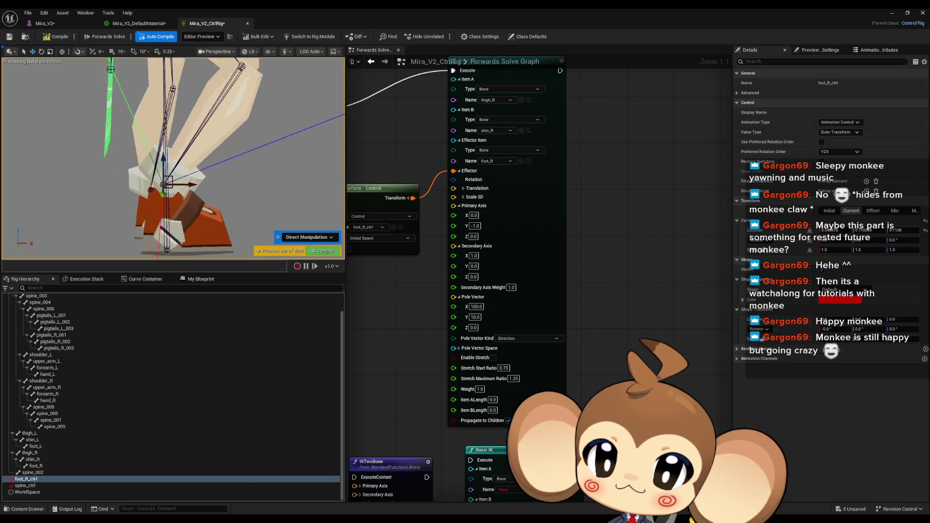
pyautogui.scroll(3, 164, 184)
pyautogui.moveTo(163, 146)
pyautogui.mouseDown()
pyautogui.moveTo(158, 88)
pyautogui.moveTo(155, 184)
pyautogui.moveTo(146, 103)
pyautogui.mouseUp()
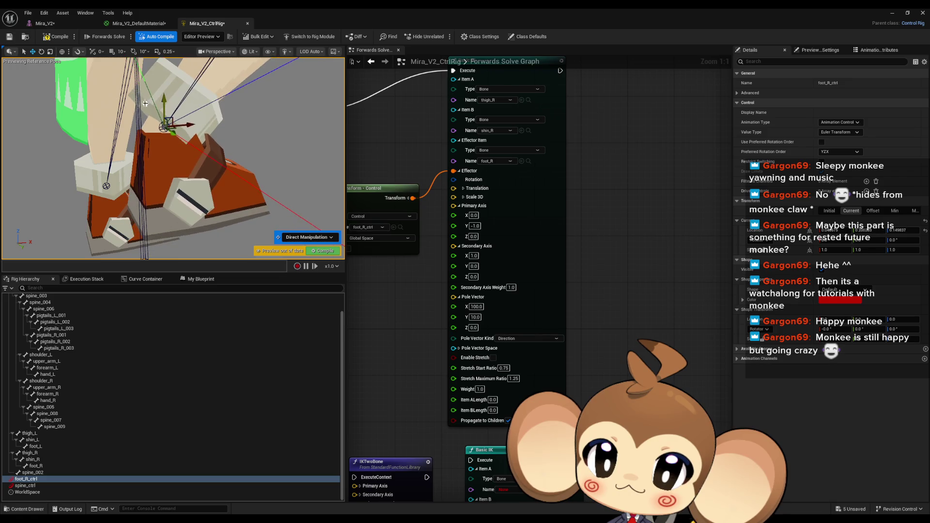
pyautogui.scroll(-3, 145, 104)
pyautogui.moveTo(291, 164)
pyautogui.mouseDown()
pyautogui.moveTo(275, 164)
pyautogui.moveTo(262, 106)
pyautogui.moveTo(171, 173)
pyautogui.moveTo(109, 172)
pyautogui.moveTo(278, 181)
pyautogui.moveTo(45, 63)
pyautogui.mouseUp()
pyautogui.scroll(3, 171, 173)
pyautogui.moveTo(174, 158); pyautogui.dragTo(144, 120)
pyautogui.moveTo(151, 159)
pyautogui.mouseDown()
pyautogui.moveTo(188, 140)
pyautogui.moveTo(165, 169)
pyautogui.moveTo(108, 161)
pyautogui.moveTo(199, 172)
pyautogui.moveTo(161, 169)
pyautogui.moveTo(145, 184)
pyautogui.moveTo(223, 188)
pyautogui.mouseUp()
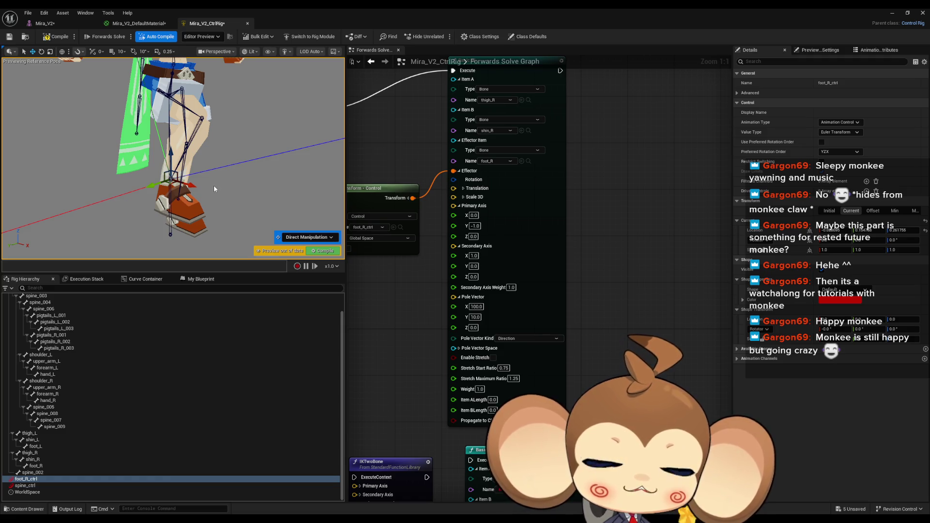
pyautogui.moveTo(214, 185); pyautogui.dragTo(146, 191)
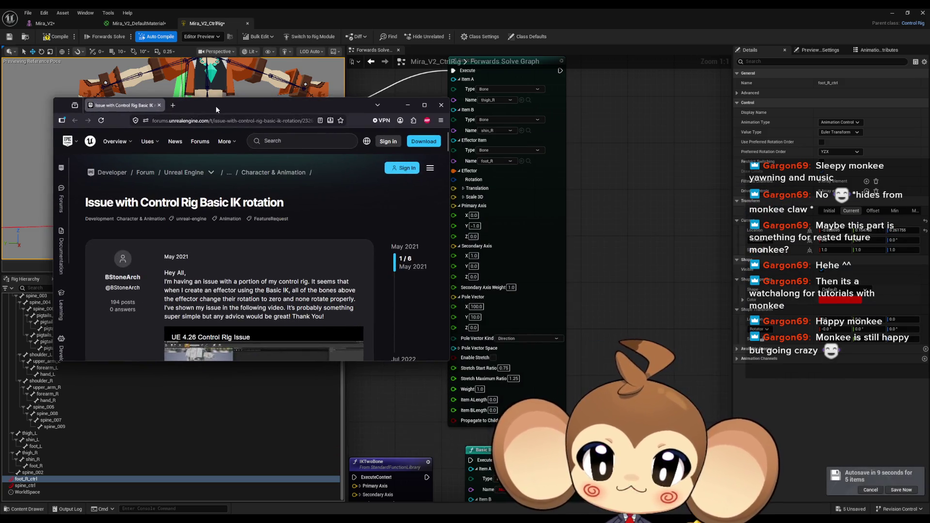
pyautogui.doubleClick(216, 105)
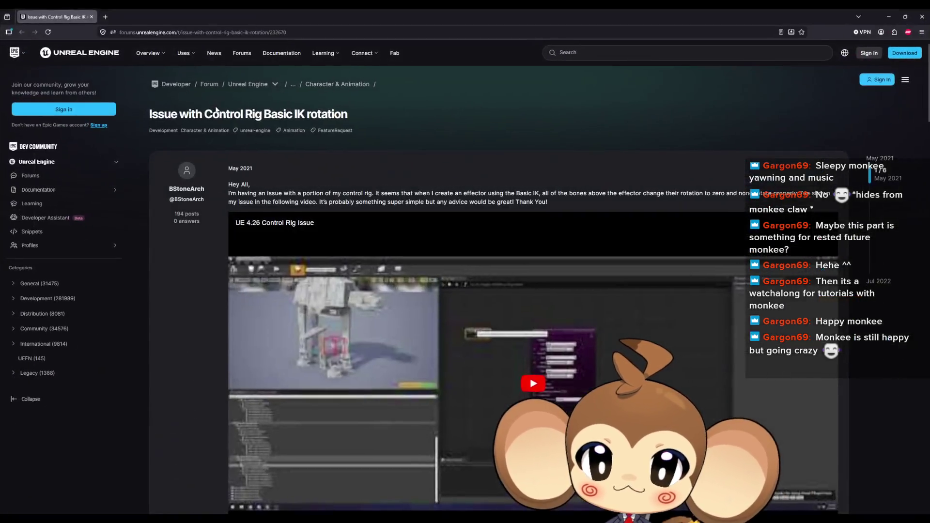
pyautogui.scroll(-1, 328, 307)
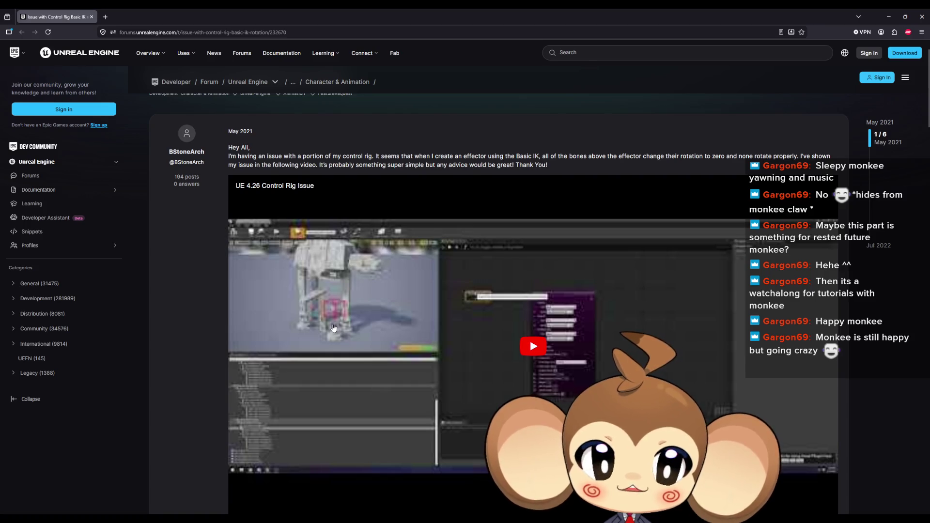
pyautogui.scroll(-8, 333, 328)
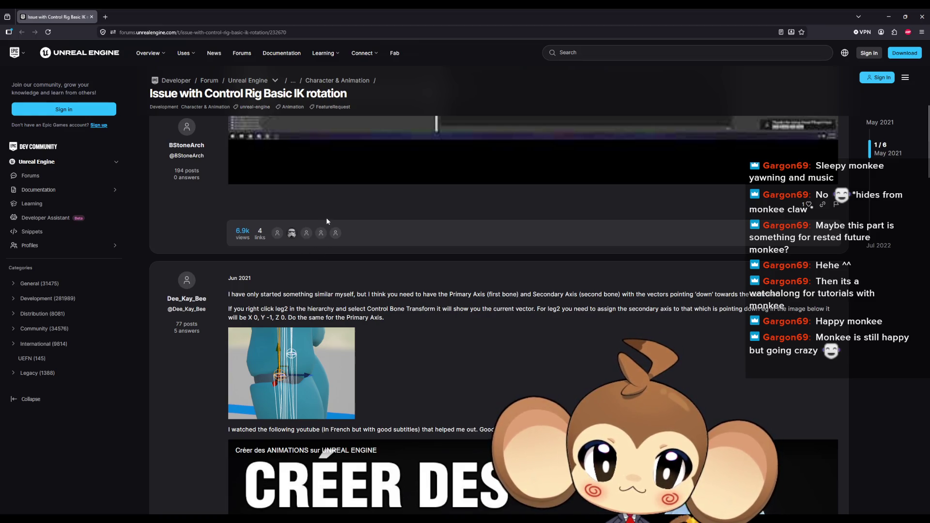
pyautogui.scroll(-10, 327, 219)
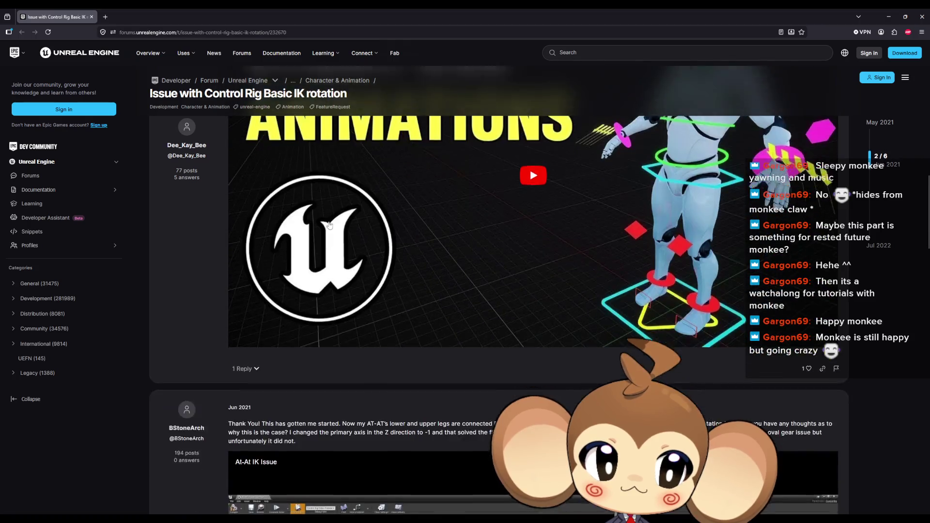
pyautogui.scroll(-4, 329, 225)
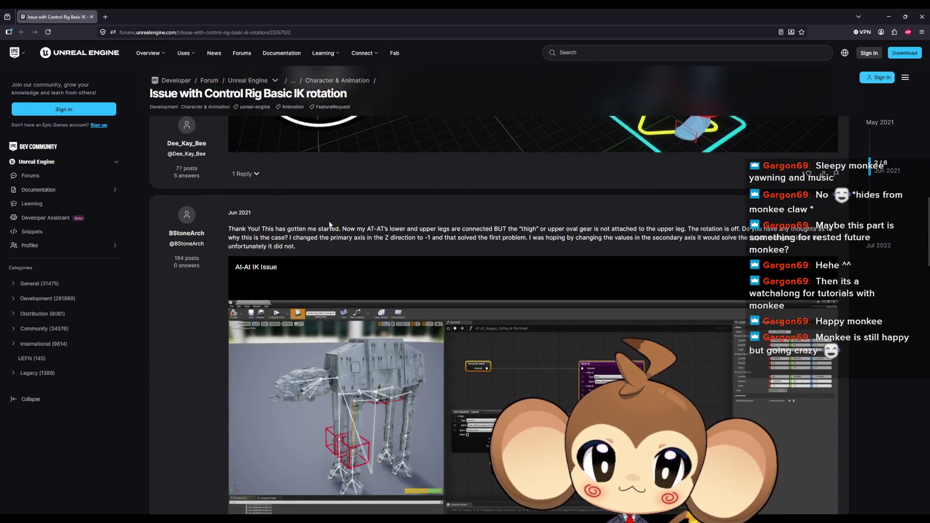
pyautogui.scroll(-2, 329, 224)
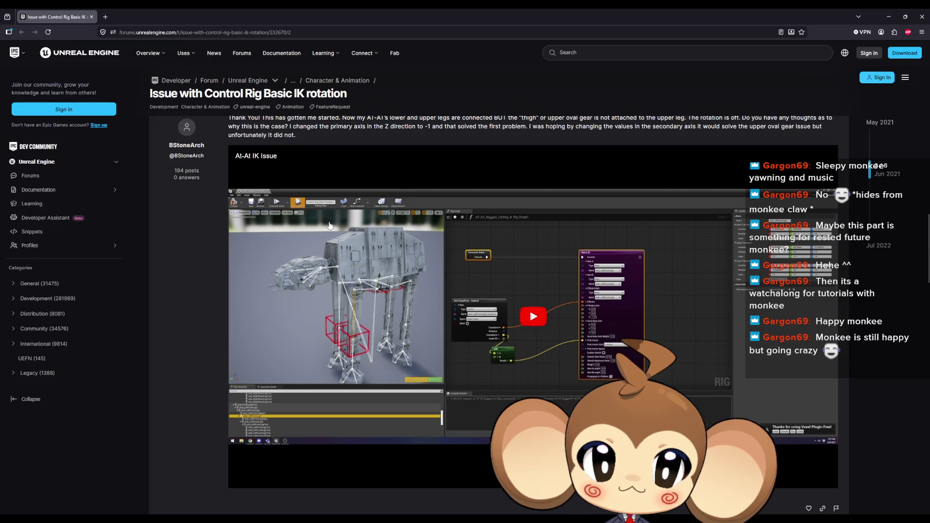
pyautogui.scroll(-4, 330, 225)
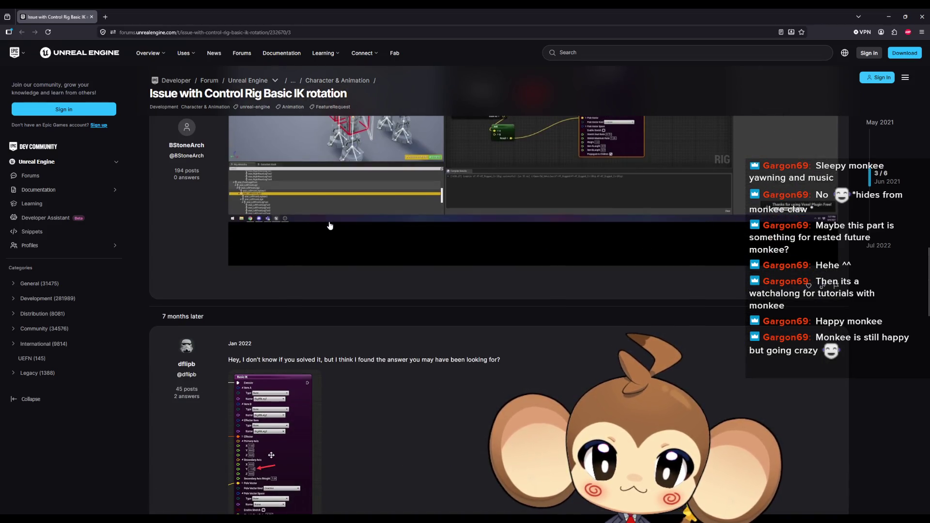
pyautogui.scroll(-1, 330, 226)
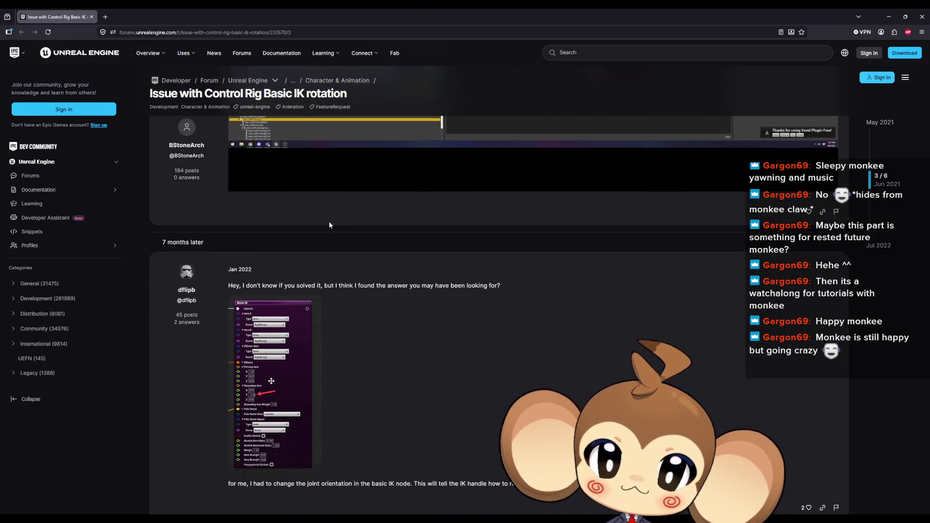
pyautogui.scroll(-2, 330, 224)
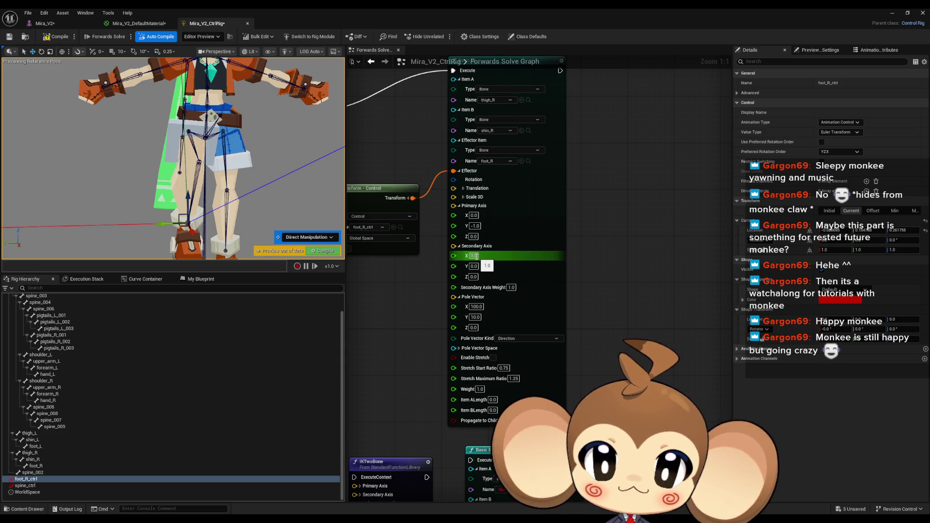
# - Set Secondary Axis X to -1.0, inspect the legs, then return it to 1.0
pyautogui.click(475, 256)
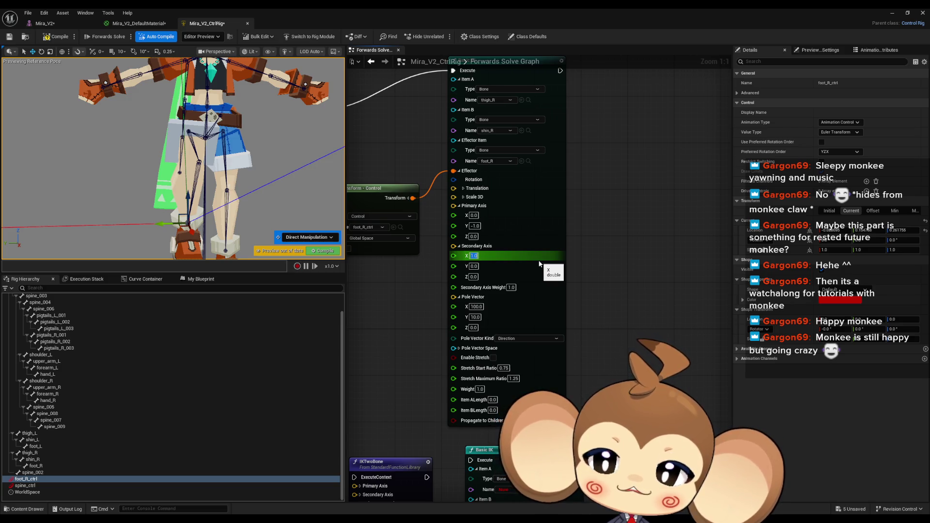
pyautogui.write('1')
pyautogui.press('Return')
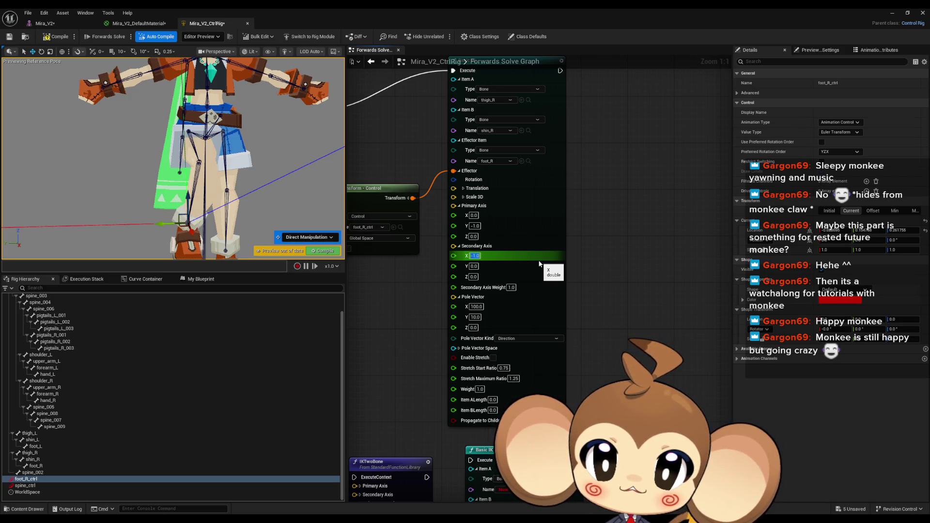
pyautogui.moveTo(339, 160); pyautogui.dragTo(199, 183)
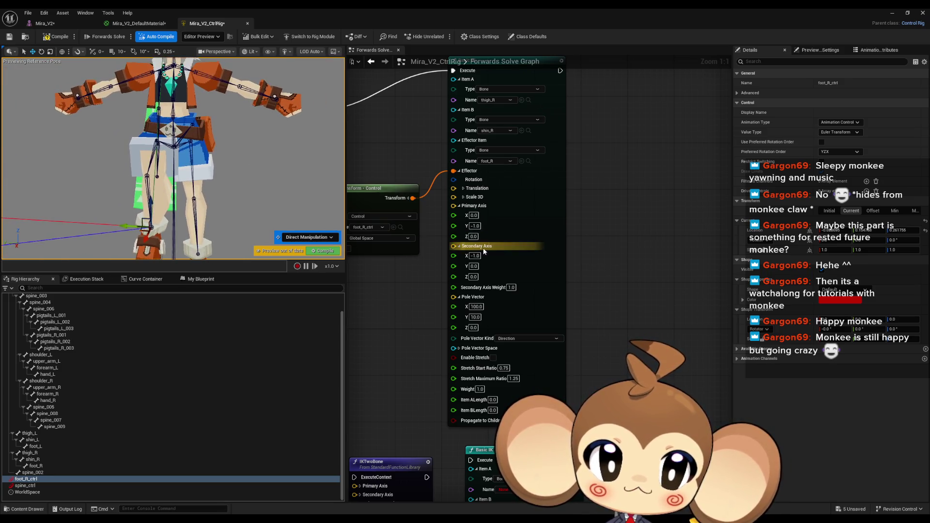
pyautogui.click(475, 255)
pyautogui.write('1')
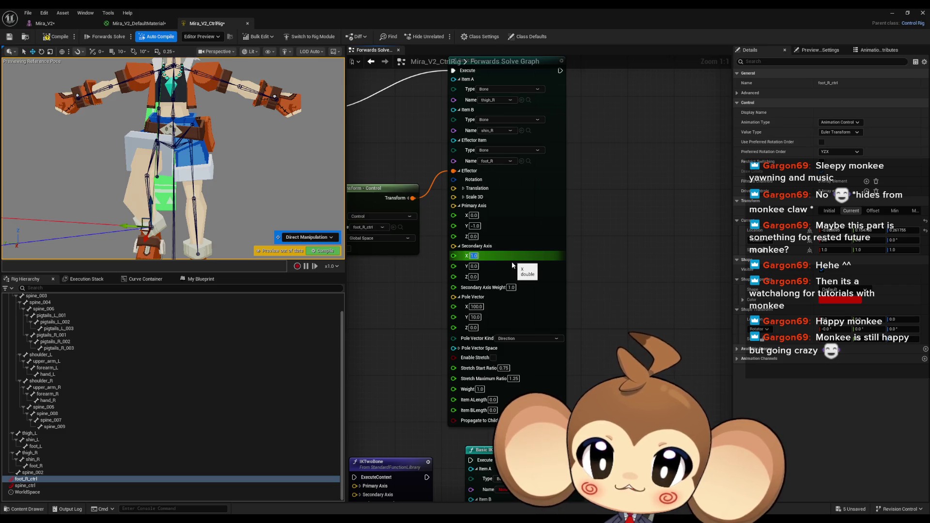
pyautogui.press('Return')
# - Commit the Primary Axis as X 1.0, Y 0.0, Z 0.0 and check the leg pose
pyautogui.scroll(5, 123, 169)
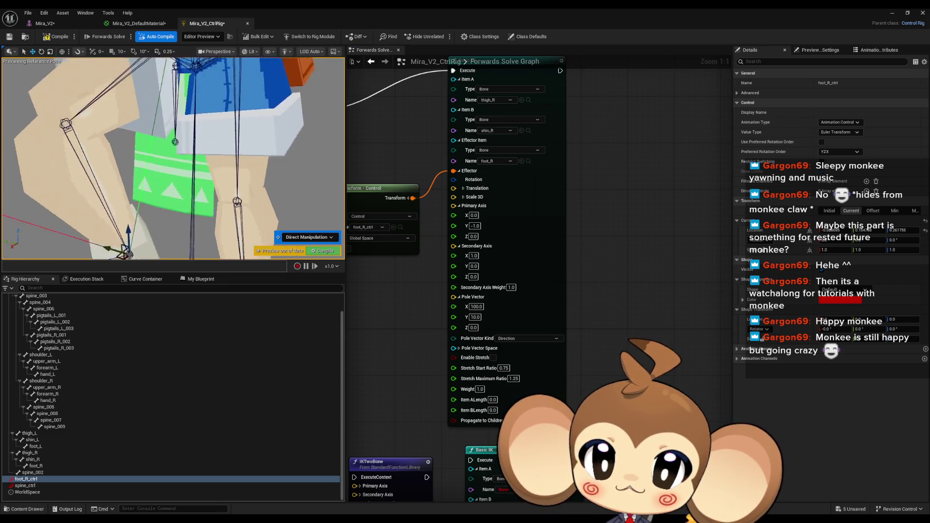
pyautogui.moveTo(124, 169); pyautogui.dragTo(113, 175)
pyautogui.press('Tab')
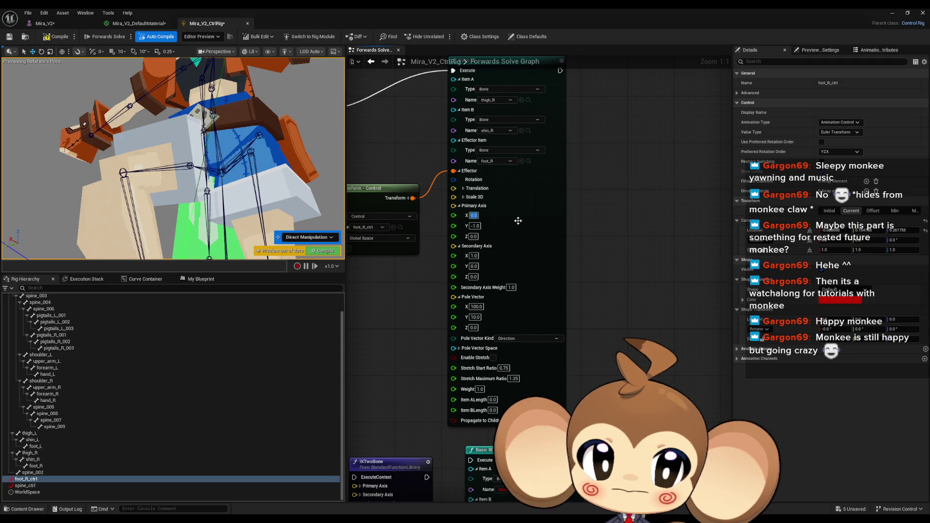
pyautogui.hotkey('shift', 'Tab')
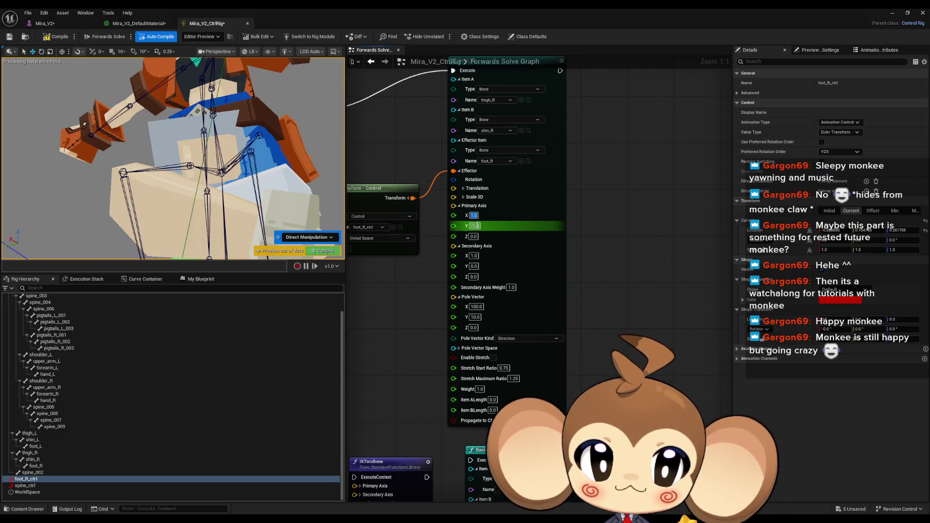
pyautogui.moveTo(175, 160)
pyautogui.mouseDown()
pyautogui.moveTo(109, 167)
pyautogui.moveTo(175, 158)
pyautogui.mouseUp()
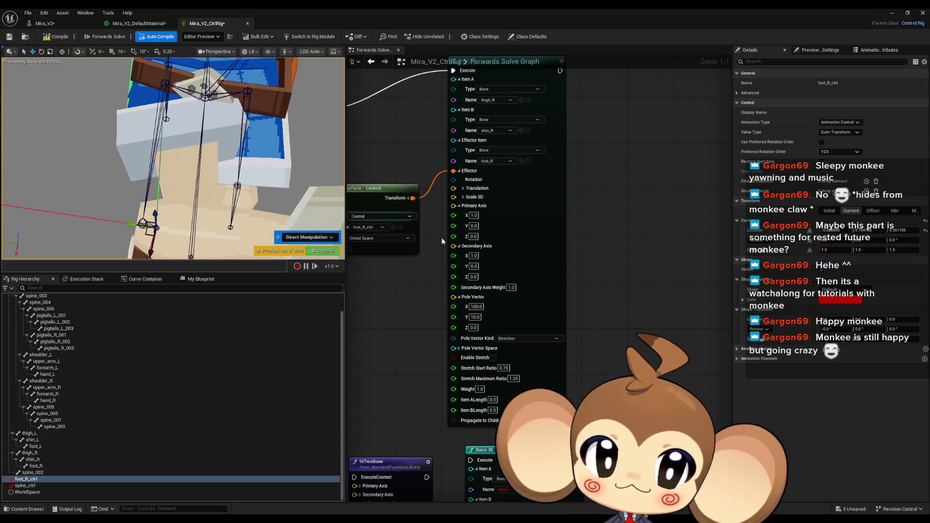
# - Try Primary Axis X 0.0 with Z -1.0
pyautogui.click(474, 236)
pyautogui.write('1')
pyautogui.click(474, 215)
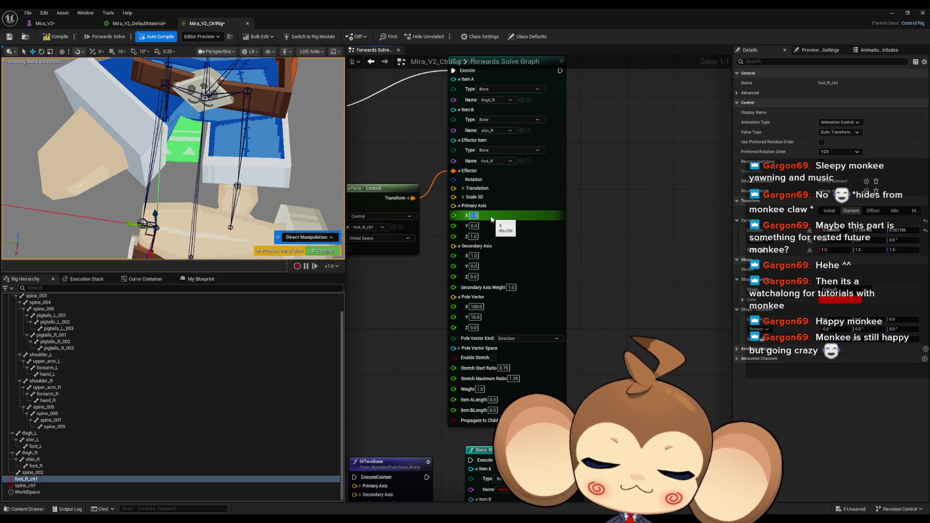
pyautogui.write('0')
pyautogui.press('Return')
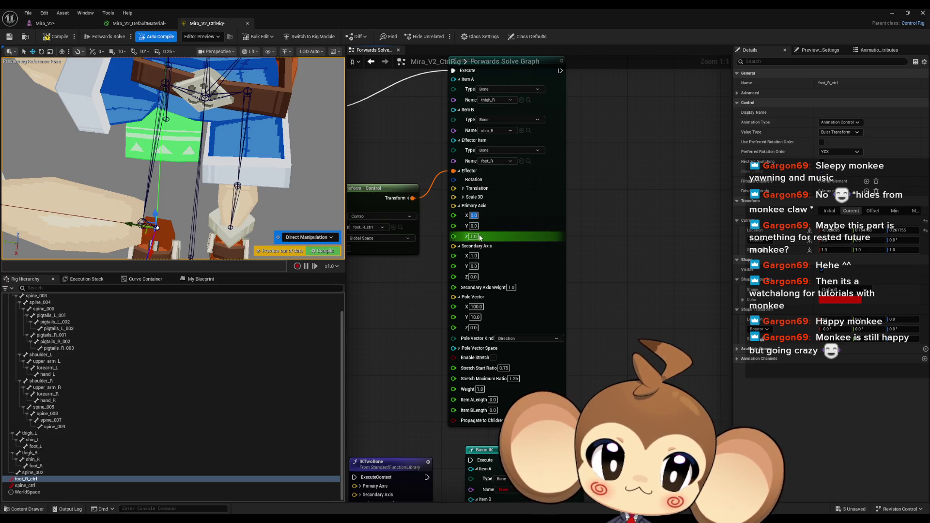
pyautogui.click(478, 237)
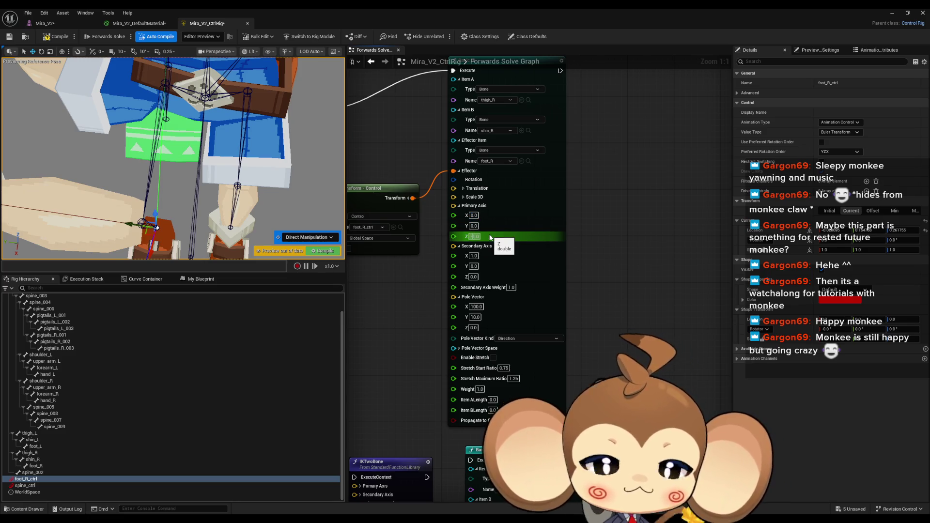
pyautogui.write('-1')
pyautogui.press('Return')
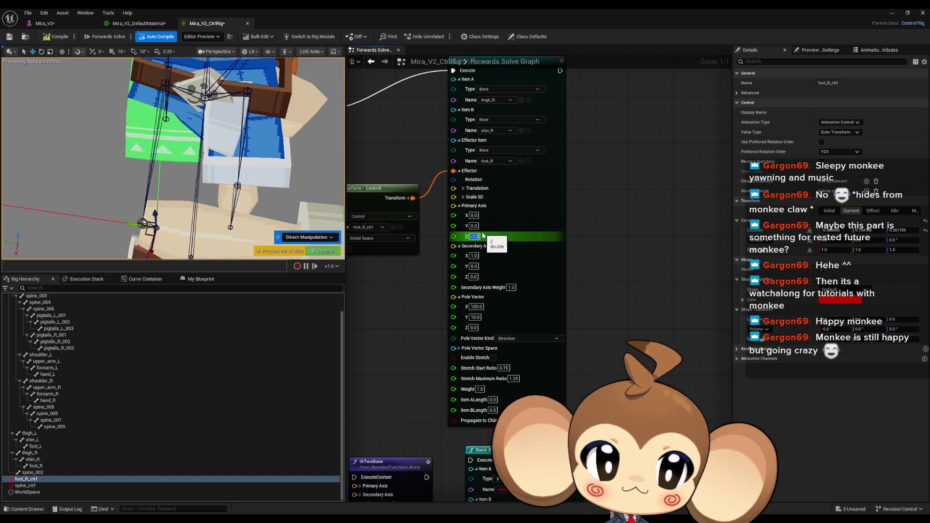
# - Set Primary Axis Y to -1.0, then try X at 1.0 and at -1.0
pyautogui.click(474, 226)
pyautogui.hotkey('shift', 'Tab')
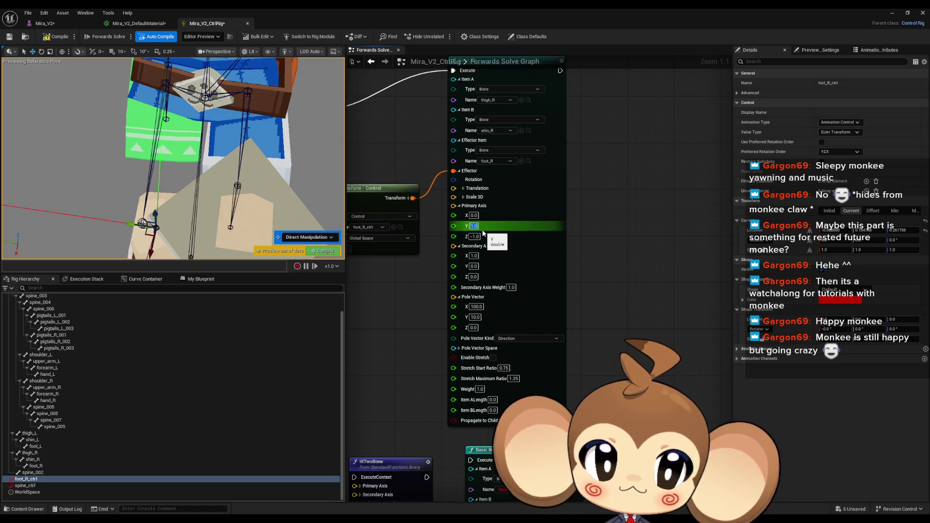
pyautogui.write('-1.0')
pyautogui.press('Return')
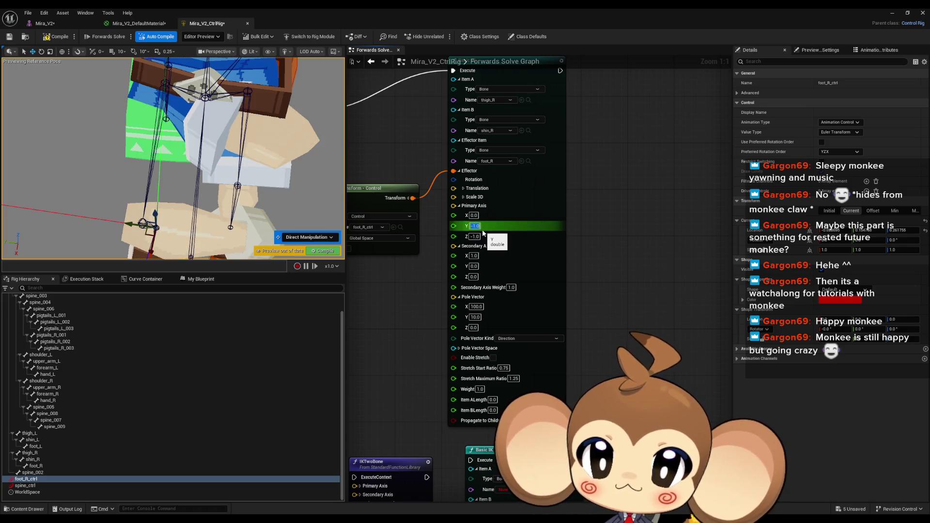
pyautogui.hotkey('shift', 'Tab')
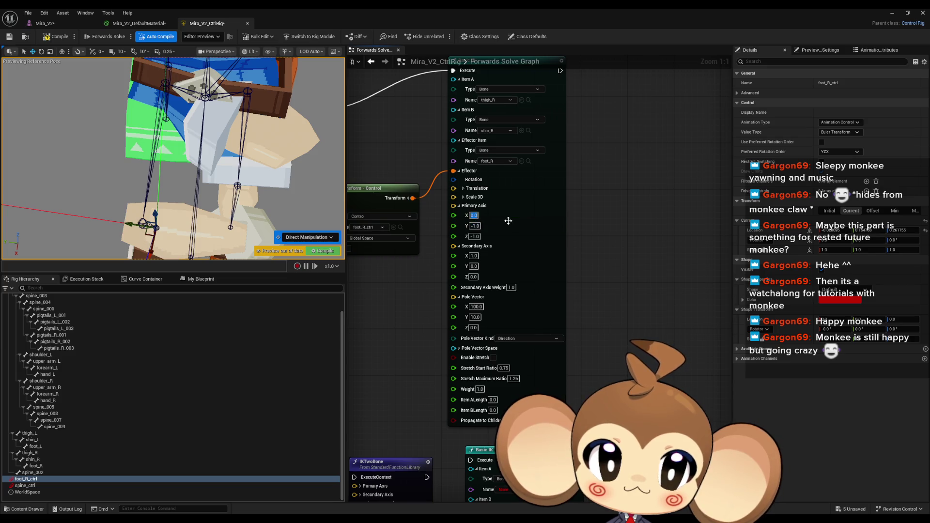
pyautogui.write('1.0')
pyautogui.press('Return')
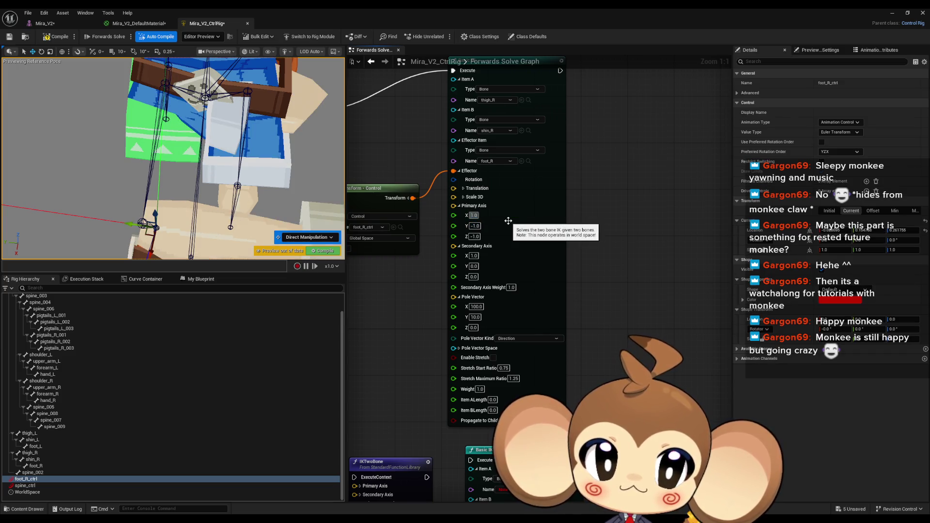
pyautogui.write('-1.0')
pyautogui.press('Return')
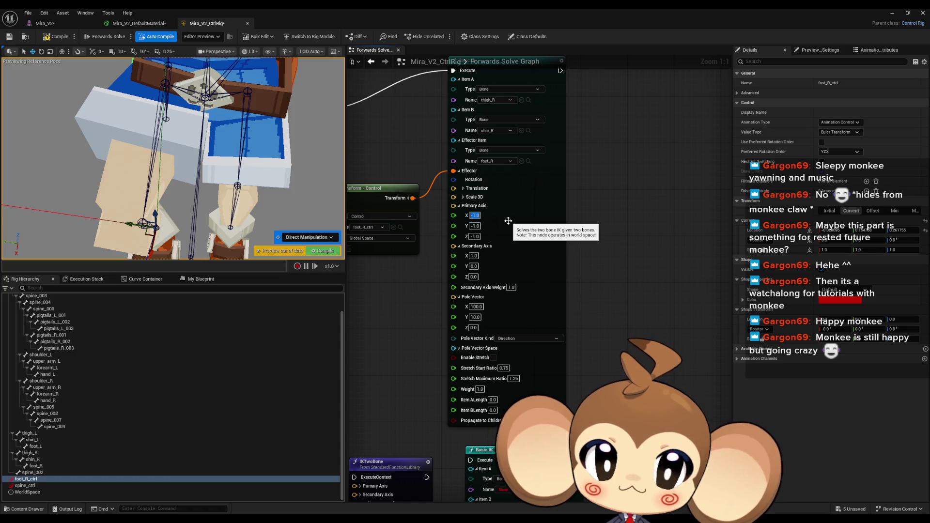
# - Orbit onto the hips and try Primary Axis X, Y and Z all at 1.0
pyautogui.moveTo(194, 160); pyautogui.dragTo(141, 133)
pyautogui.write('1.0')
pyautogui.press('Tab')
pyautogui.write('1.0')
pyautogui.press('Tab')
pyautogui.write('1.0')
pyautogui.press('Return')
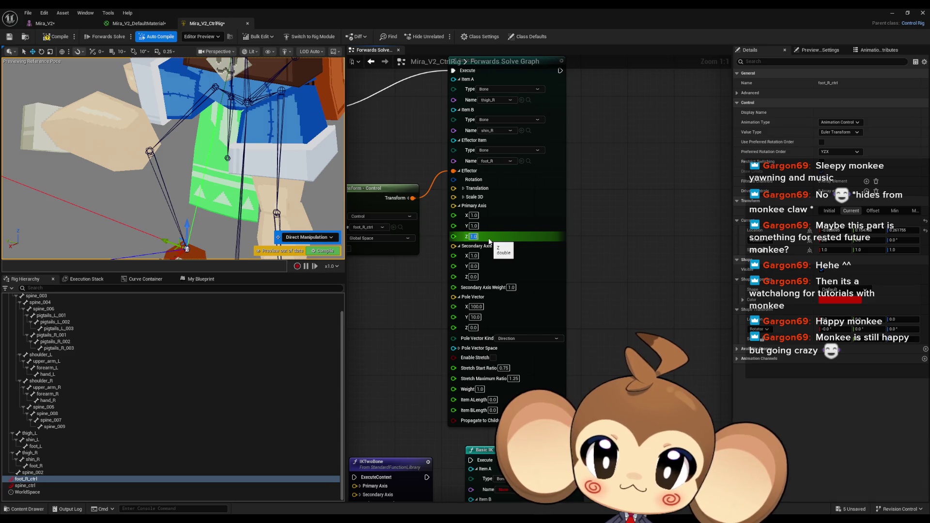
# - Zero Primary Axis Y and Z and set X to -1.0, giving (-1, 0, 0)
pyautogui.click(474, 225)
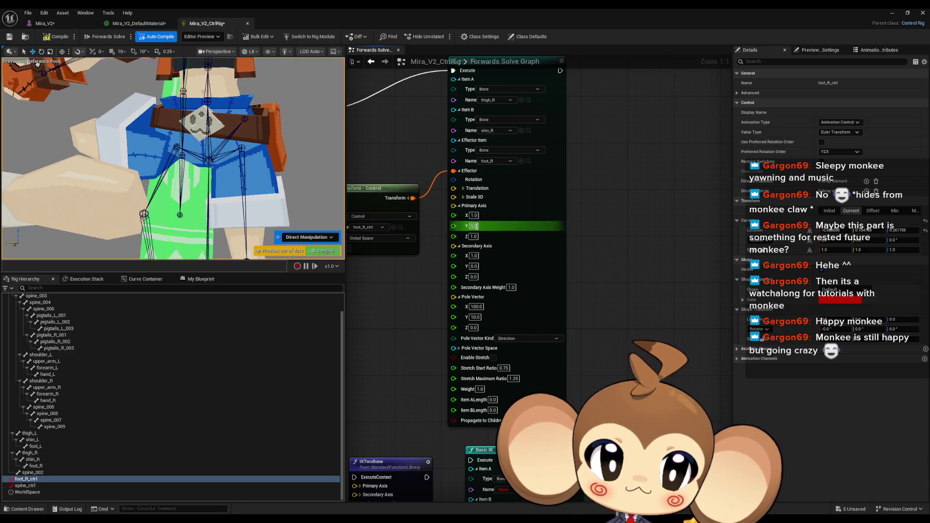
pyautogui.press('Tab')
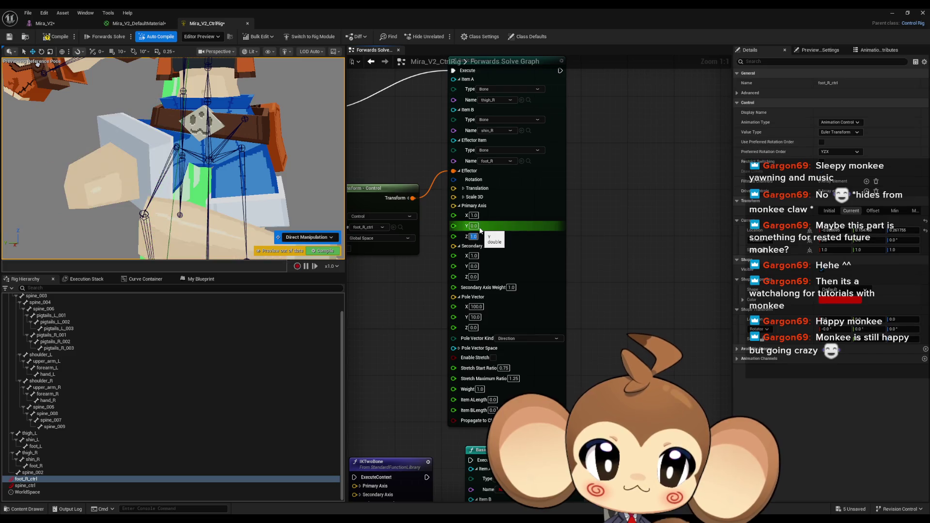
pyautogui.write('0')
pyautogui.press('Return')
pyautogui.moveTo(194, 160); pyautogui.dragTo(271, 160)
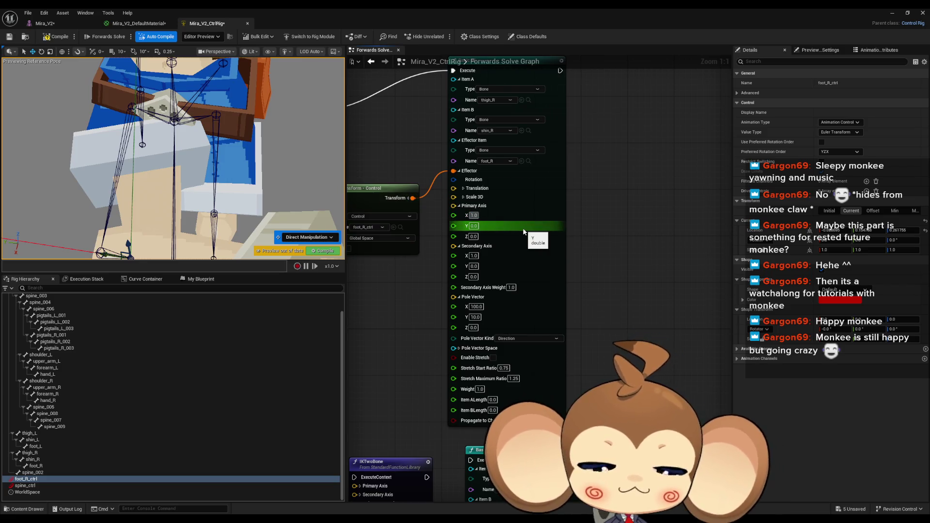
pyautogui.write('-1')
pyautogui.press('Return')
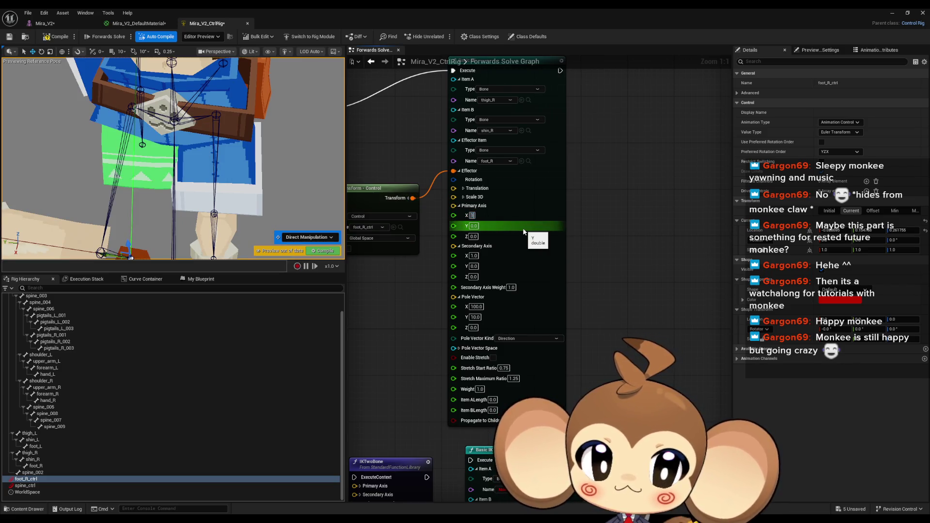